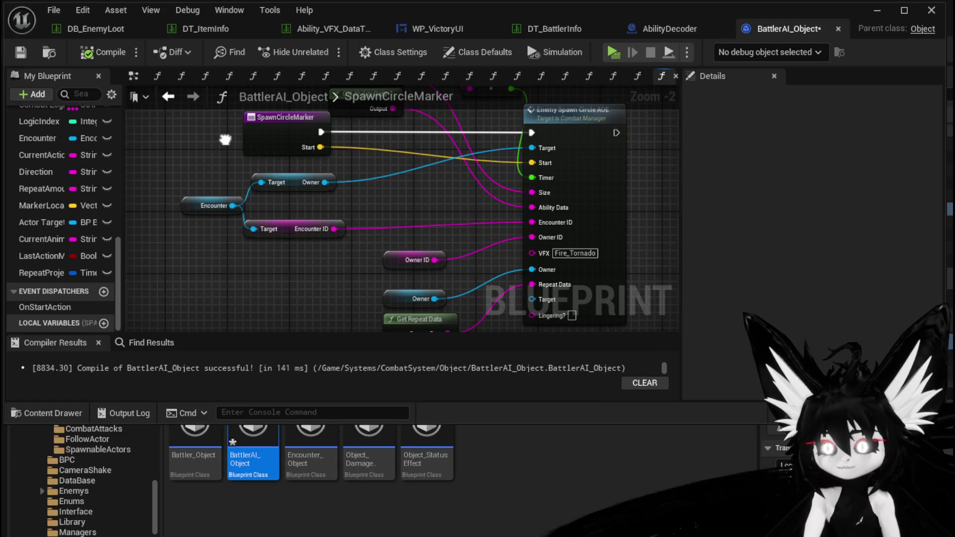
- Move the Owner ID node up in the graph and clear the selection
drag(417, 260, 399, 221)
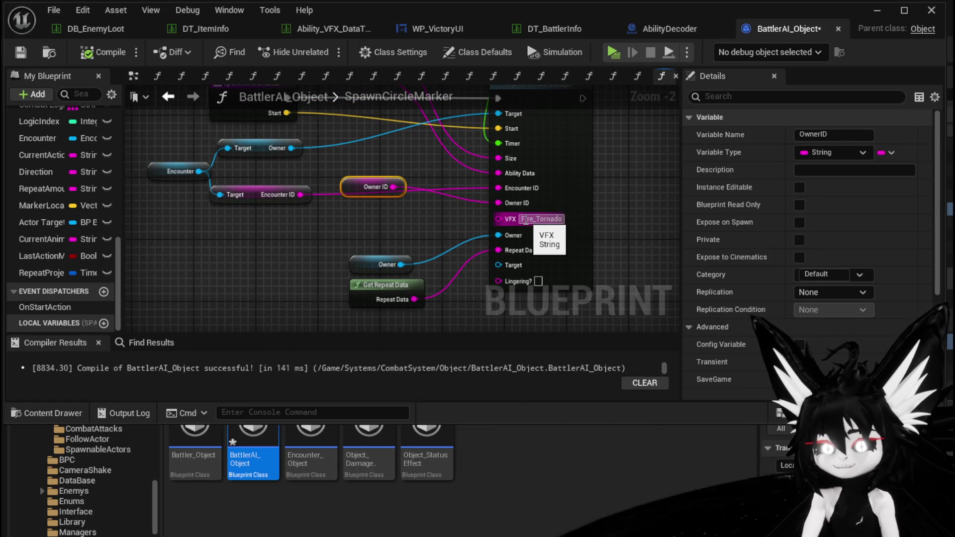
click(640, 216)
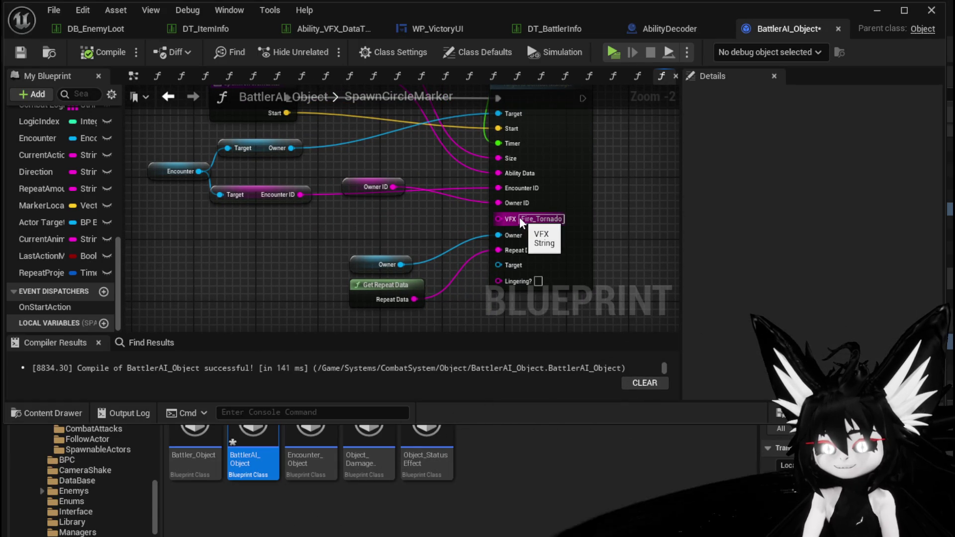
mouse_move(630, 221)
mouse_down()
mouse_move(627, 268)
mouse_move(613, 238)
mouse_up()
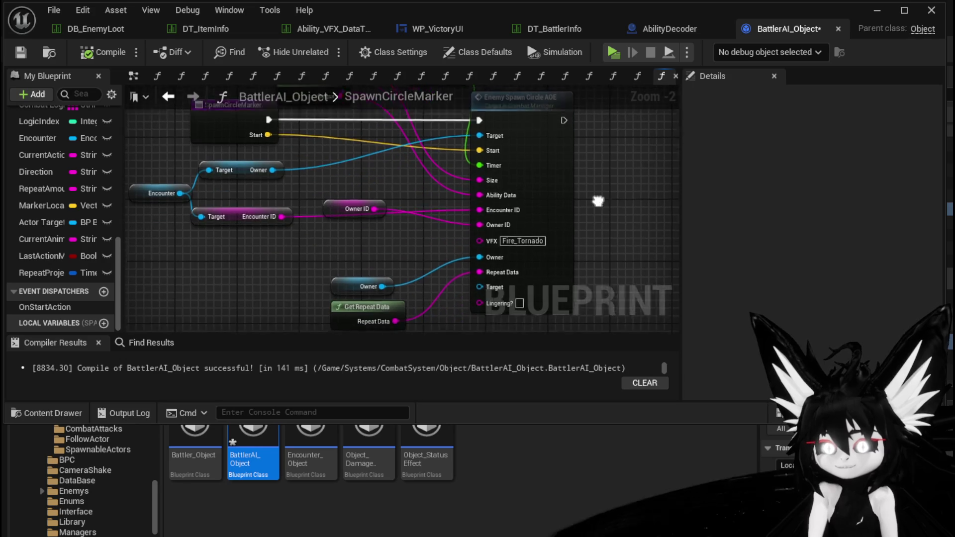
- Compile and save BattlerAI_Object, then return to the MarkerSetup graph
click(31, 52)
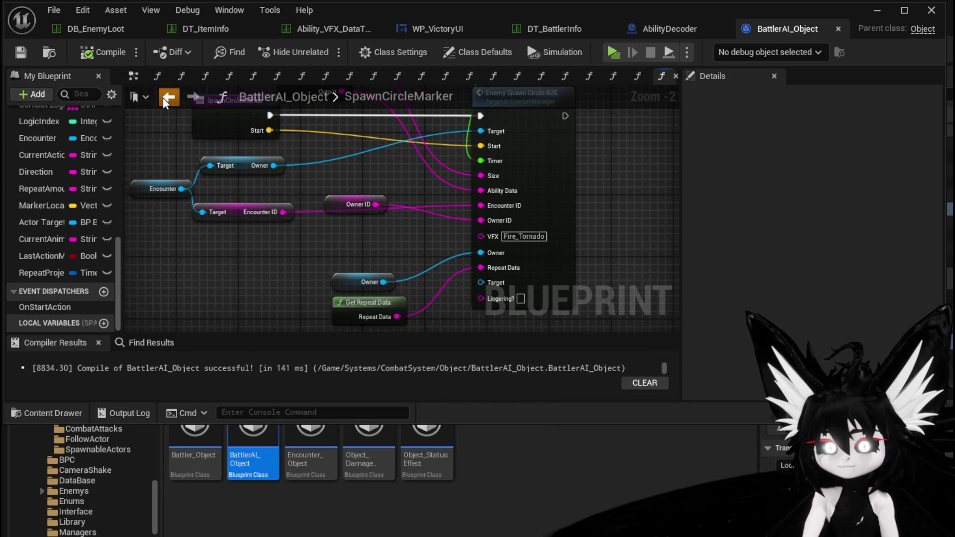
click(168, 97)
drag(314, 238, 395, 218)
scroll(73, 213, up, 3)
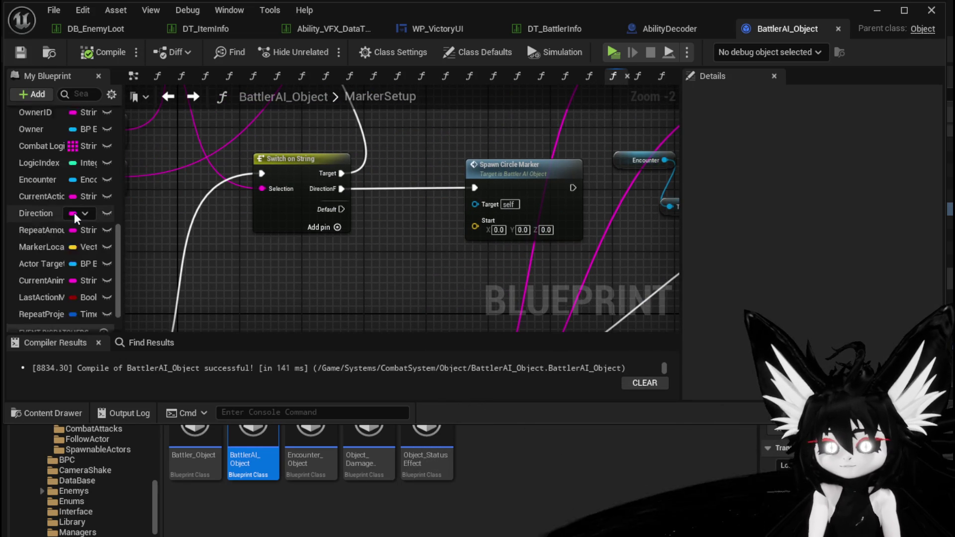
- Add an Owner getter with Get Actor Location and wire its Return Value into Spawn Circle Marker's Start
mouse_move(43, 147)
mouse_down()
mouse_move(244, 263)
mouse_move(308, 262)
mouse_move(315, 252)
mouse_up()
click(273, 290)
text(gh)
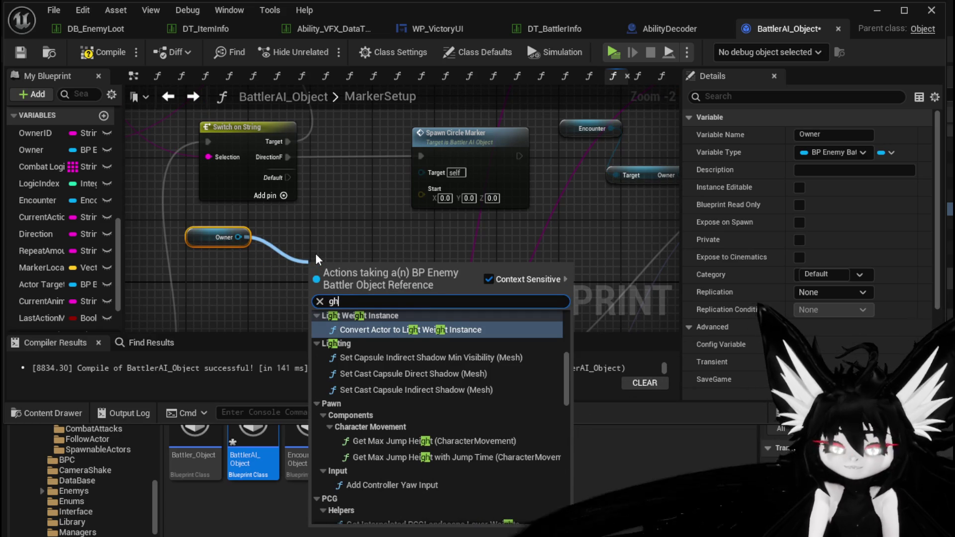
key(BackSpace)
key(BackSpace)
text(get actor locat)
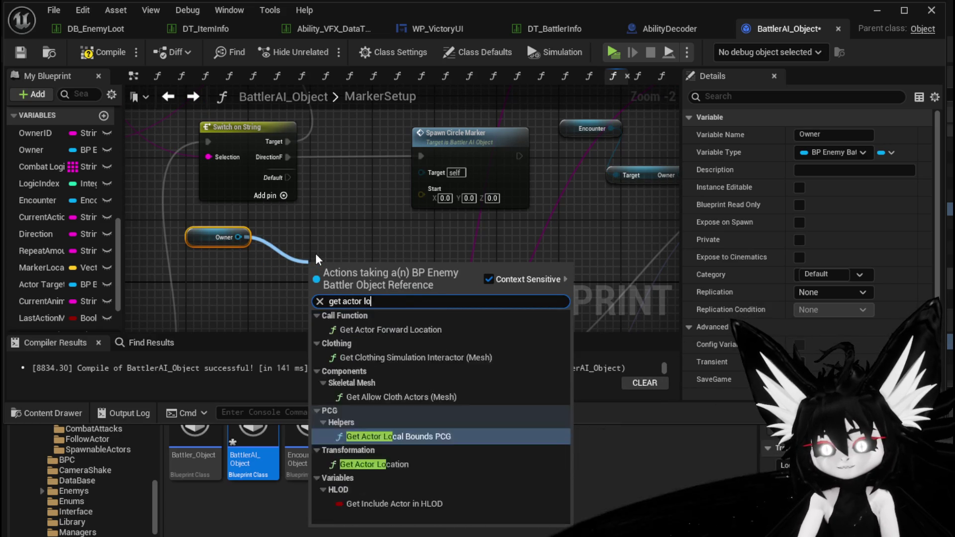
click(378, 357)
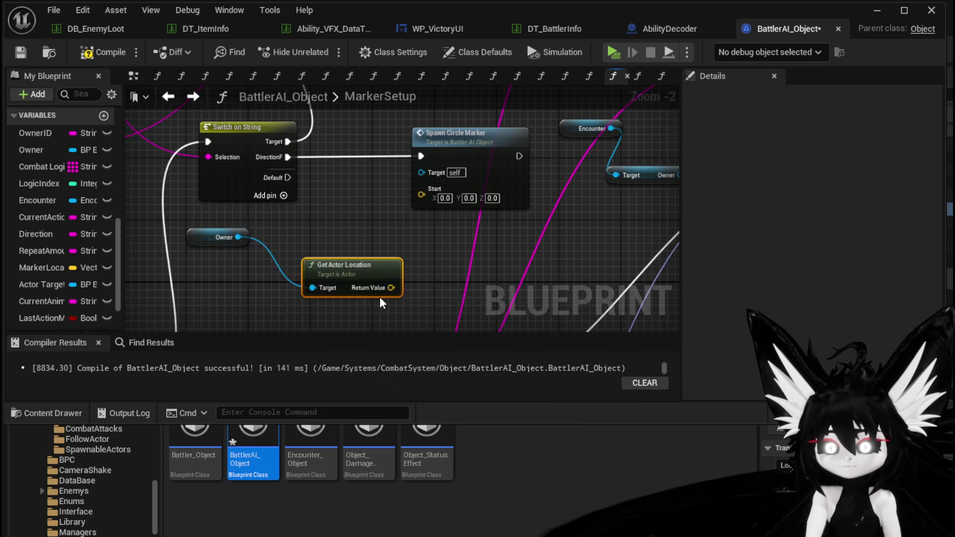
drag(390, 288, 421, 194)
- Move the Owner and location nodes up, then compile and save the blueprint
drag(336, 285, 351, 246)
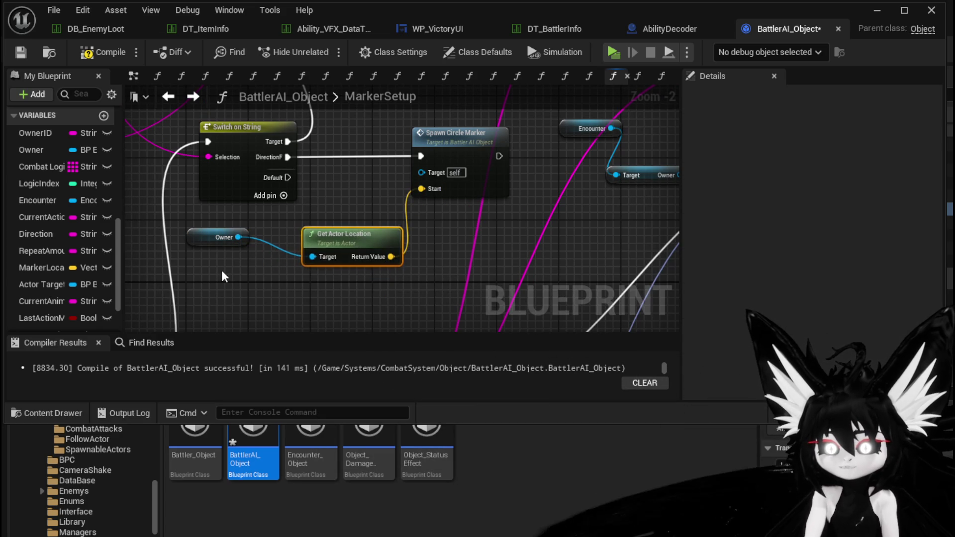
click(369, 210)
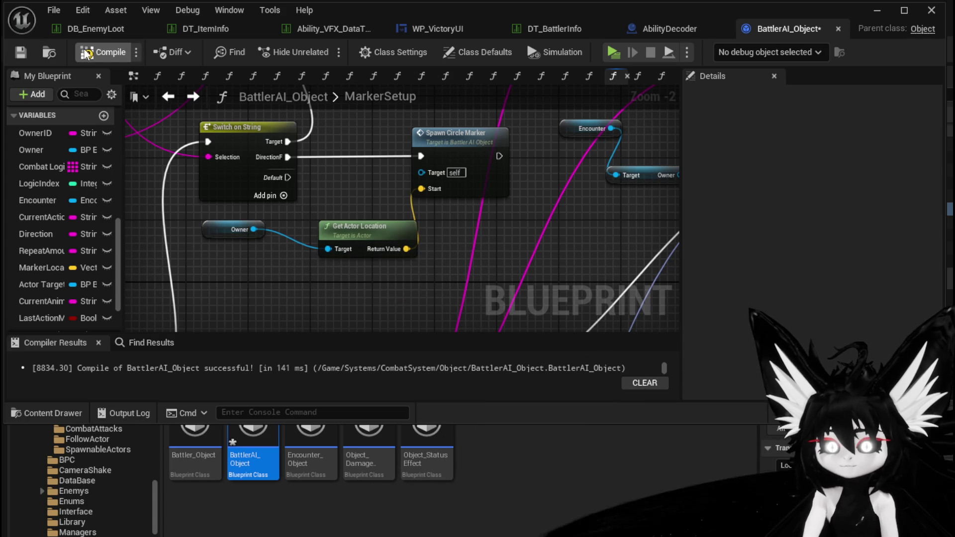
click(20, 52)
- Nudge the Owner ID getter down in the SpawnCircleMarker function, then bring up DT_BattlerInfo
double_click(458, 149)
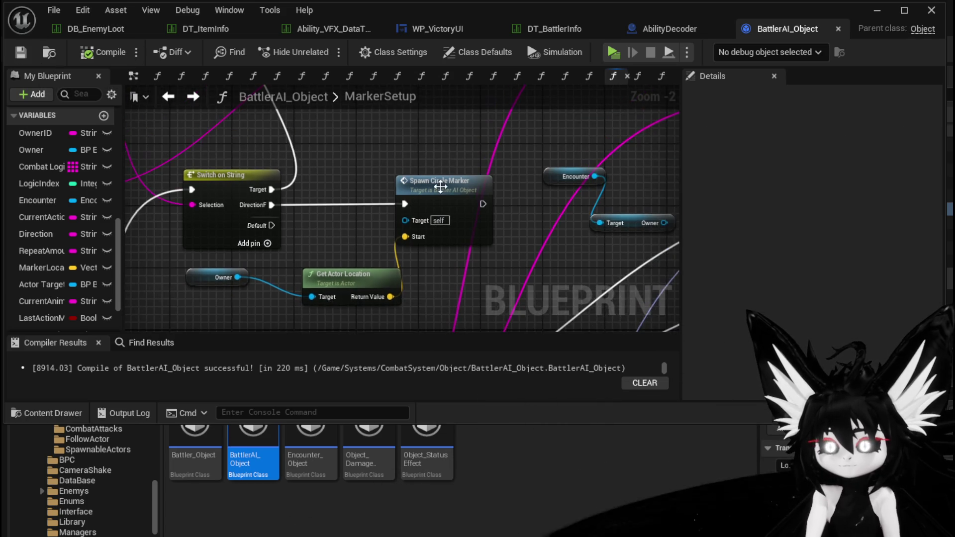
drag(353, 203, 352, 232)
click(378, 180)
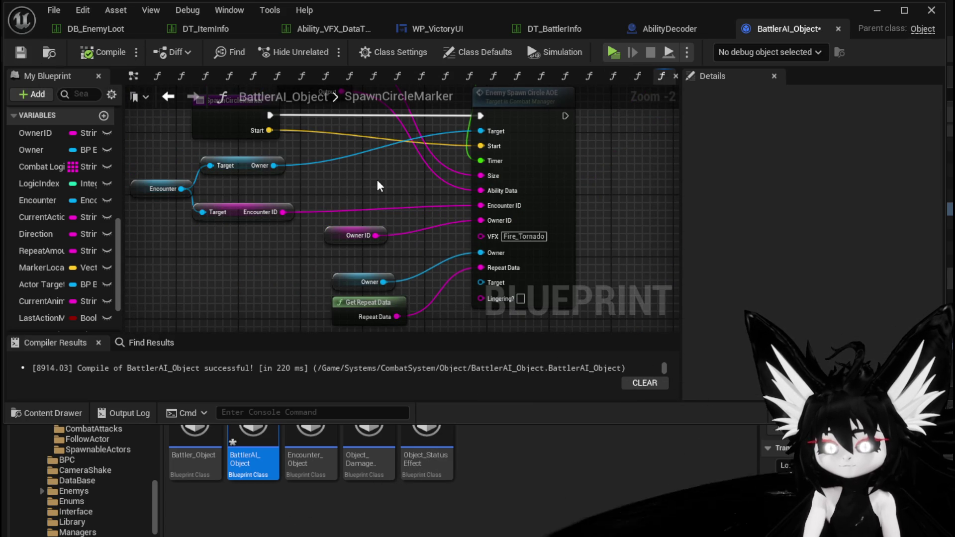
drag(377, 180, 394, 272)
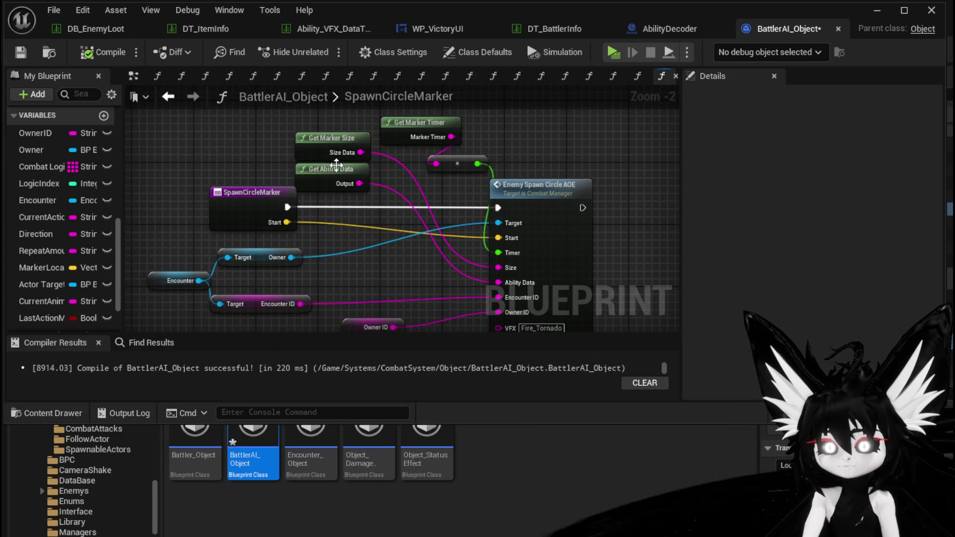
click(558, 29)
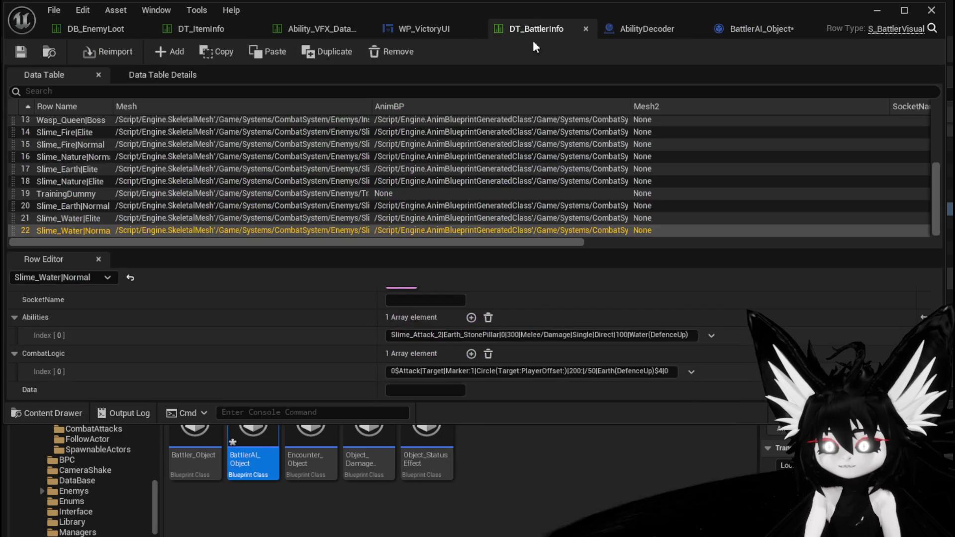
- Replace 'Target:' with 'DirectionF:' in the CombatLogic Index[0] text
click(501, 372)
click(501, 372)
drag(499, 371, 520, 372)
text(Directio)
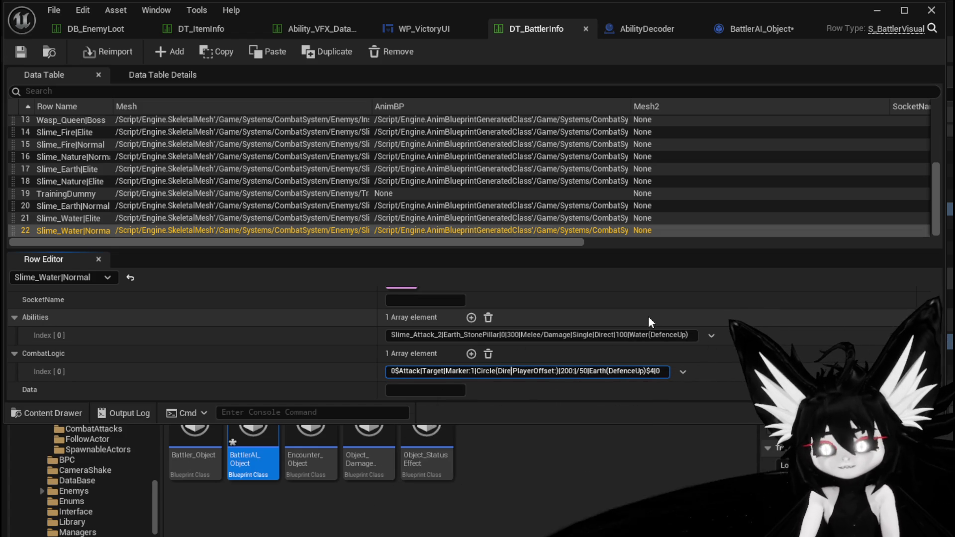
text(nF:)
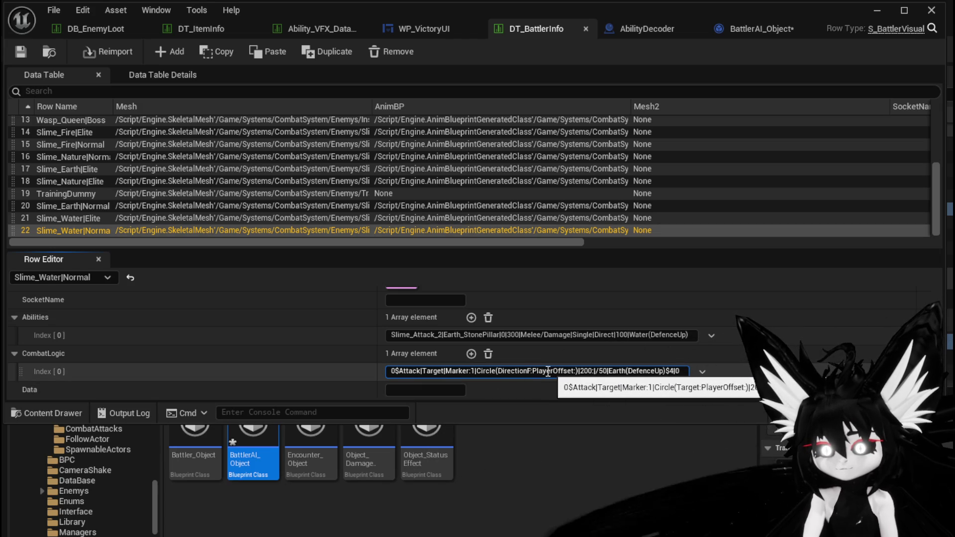
- Delete 'PlayerOffset' from the circle settings, commit the edit, and move to the AbilityDecoder blueprint
drag(533, 372, 556, 373)
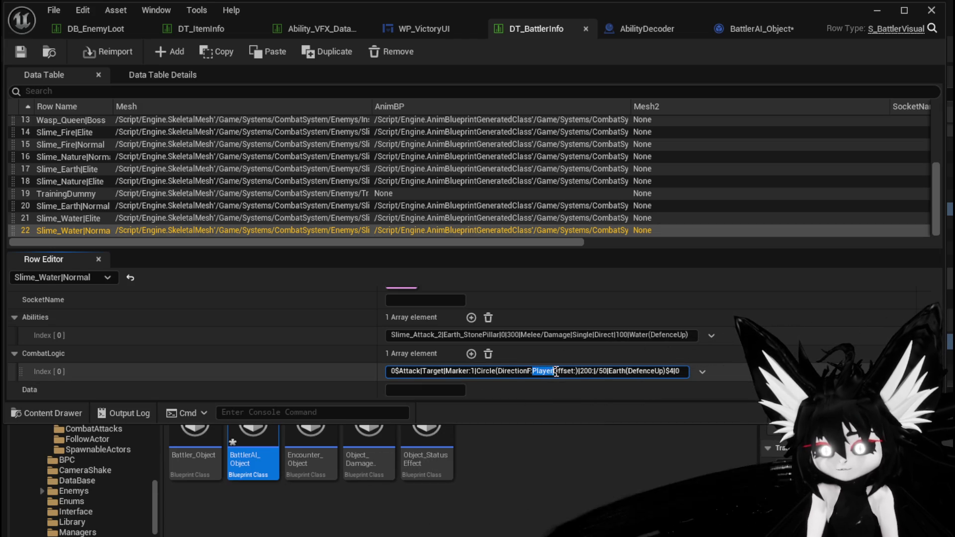
key(shift+Left)
key(shift+Left)
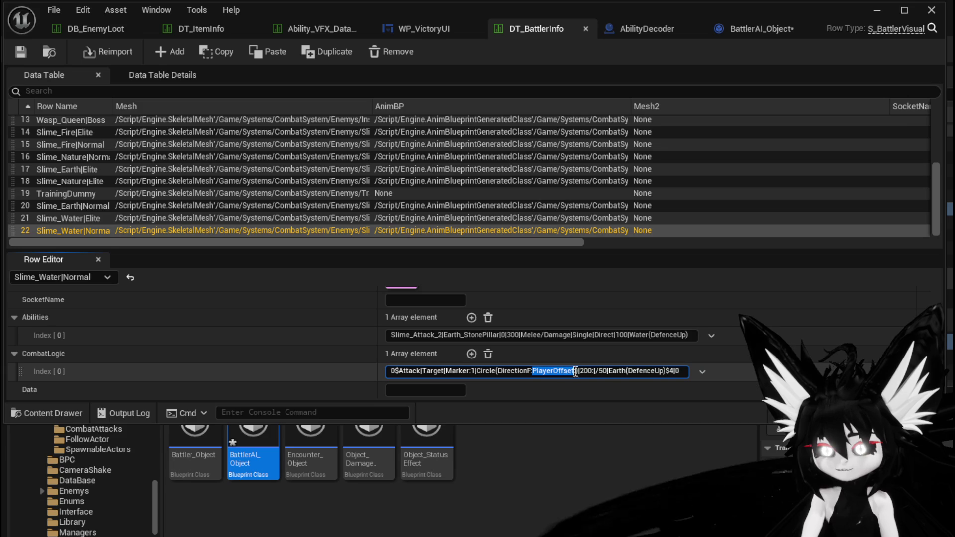
drag(568, 373, 565, 374)
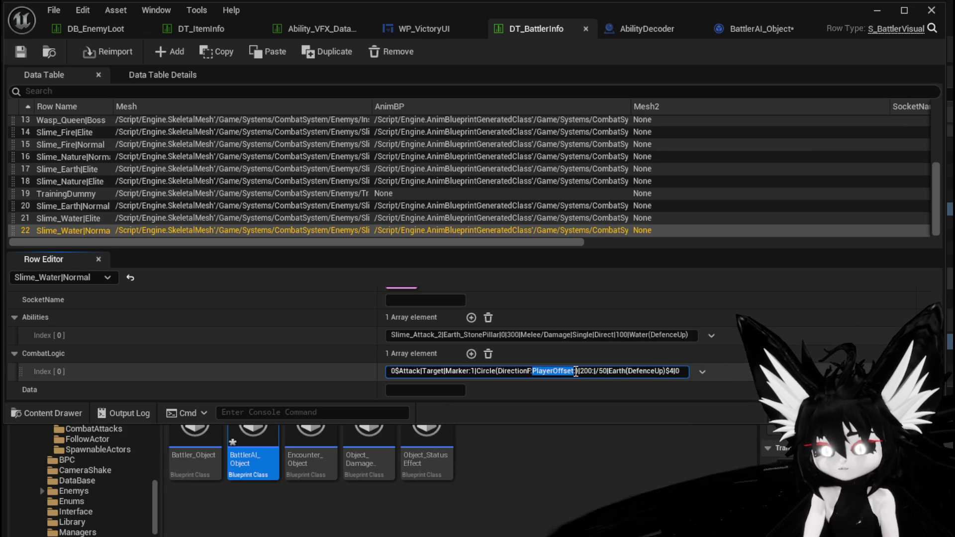
drag(575, 370, 573, 371)
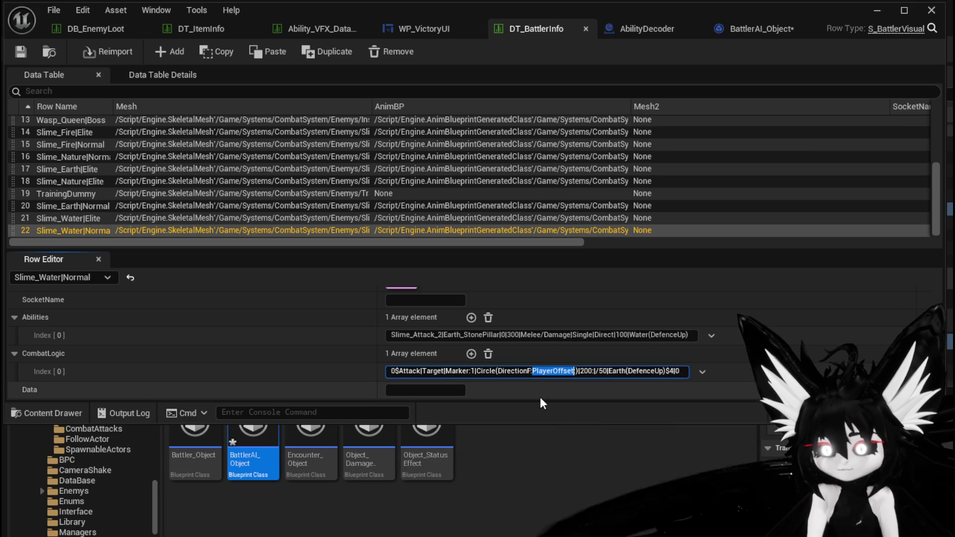
key(BackSpace)
key(BackSpace)
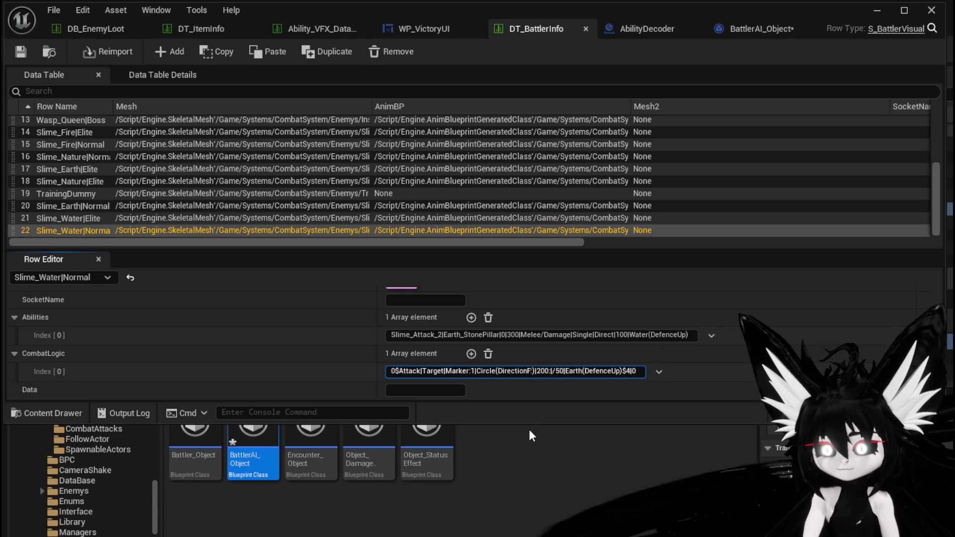
text(:)
click(20, 51)
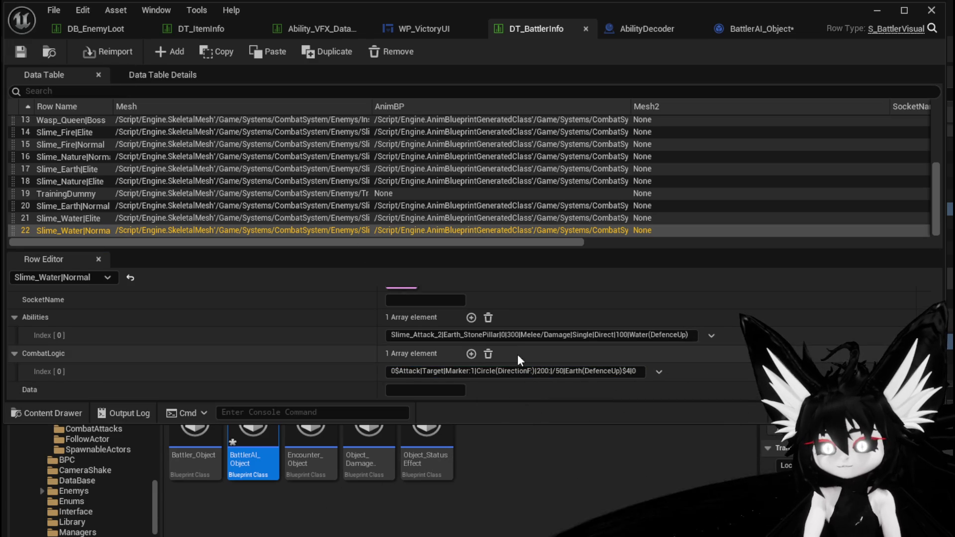
click(629, 31)
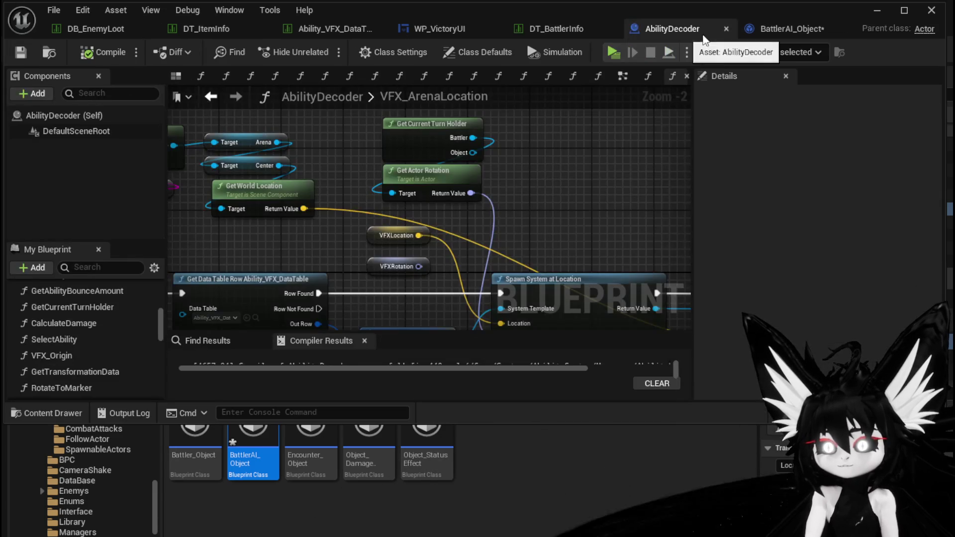
- Save BattlerAI_Object and pan its graph to the Spawn Circle AOE pins and Get Ability Data
click(758, 31)
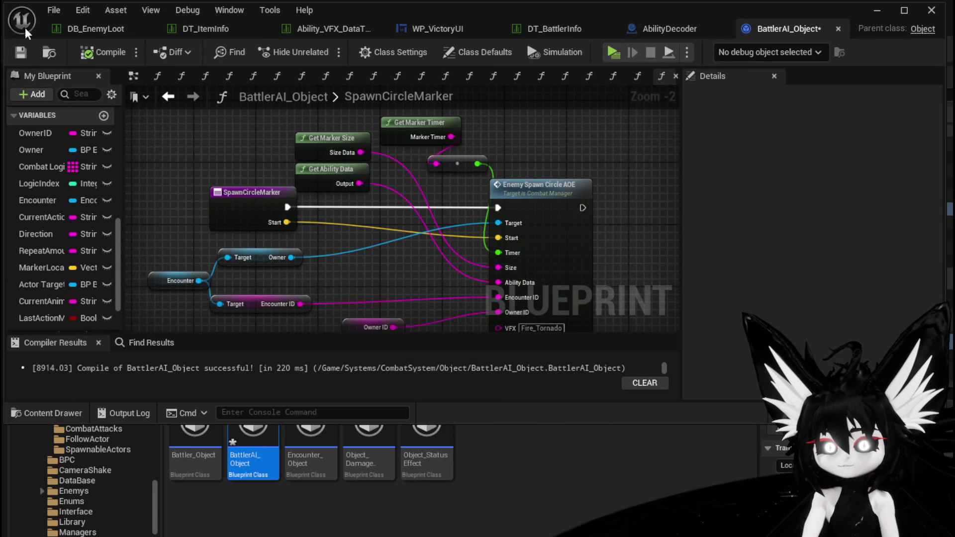
click(20, 51)
drag(234, 166, 234, 87)
mouse_move(555, 106)
mouse_down()
mouse_move(553, 83)
mouse_move(551, 128)
mouse_up()
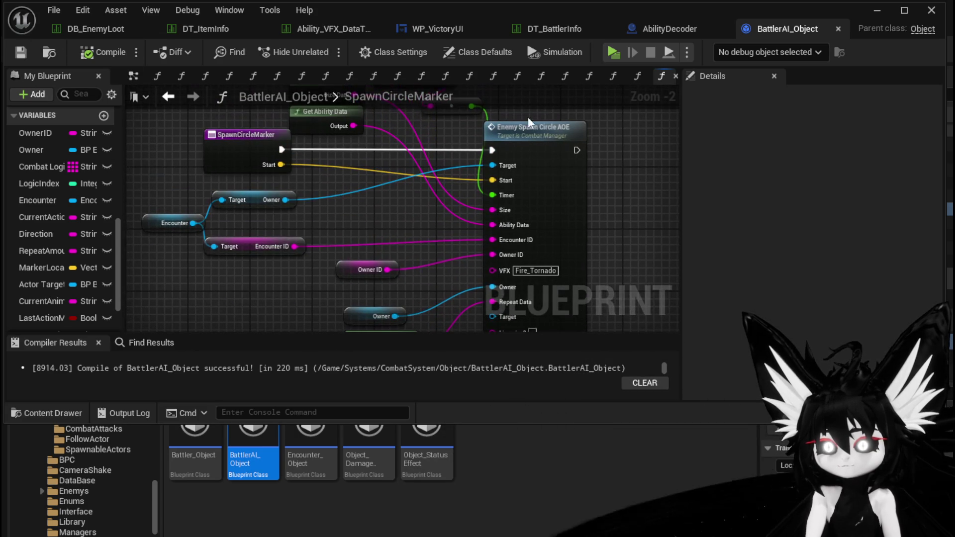
- Trace into the TargetArenaLocationCircle and GetVectorFromArenaLocation functions, then save the blueprint
click(178, 97)
scroll(366, 265, down, 3)
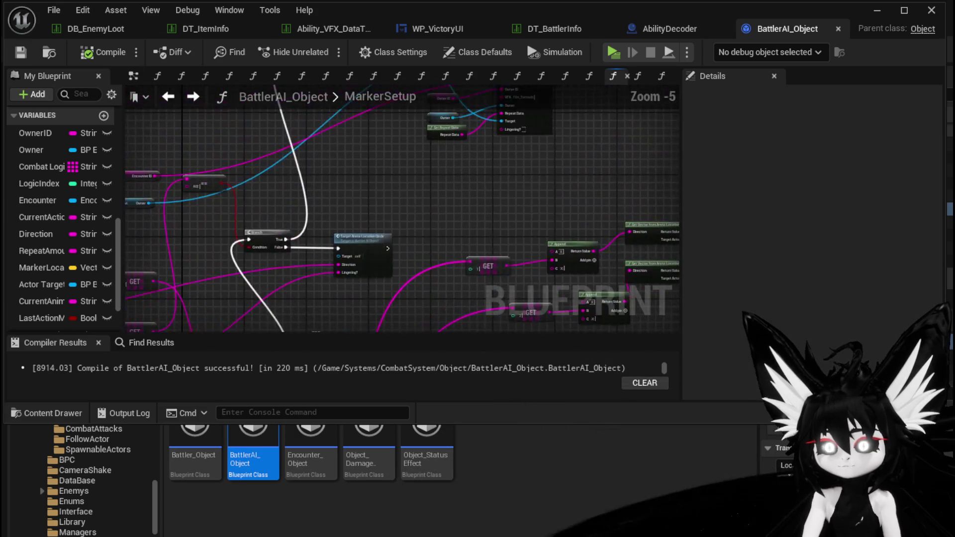
scroll(367, 265, up, 3)
double_click(386, 232)
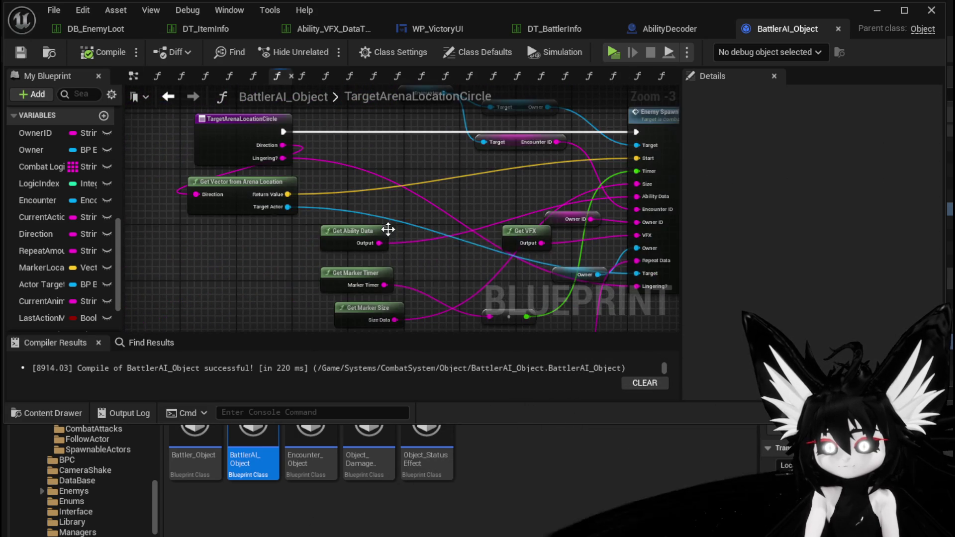
drag(298, 231, 297, 281)
drag(248, 227, 256, 228)
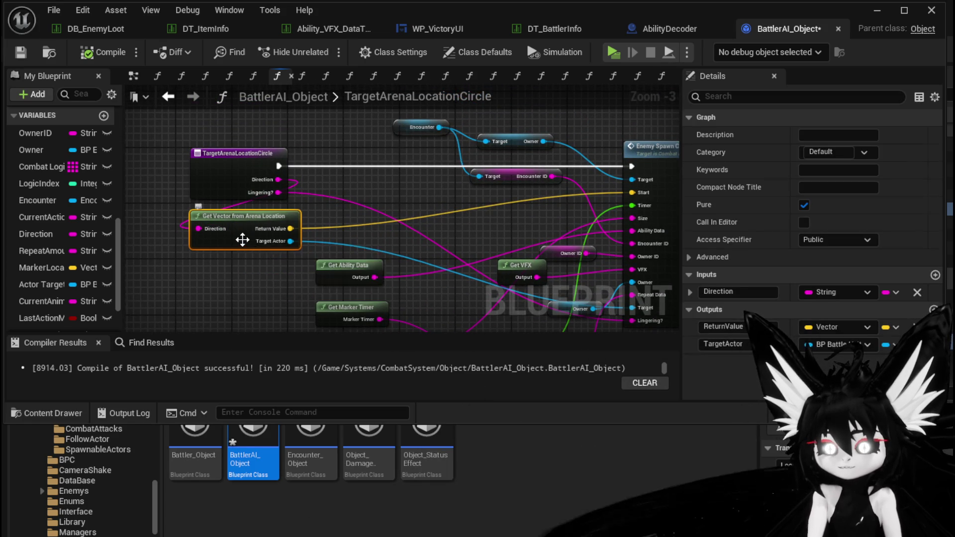
double_click(279, 235)
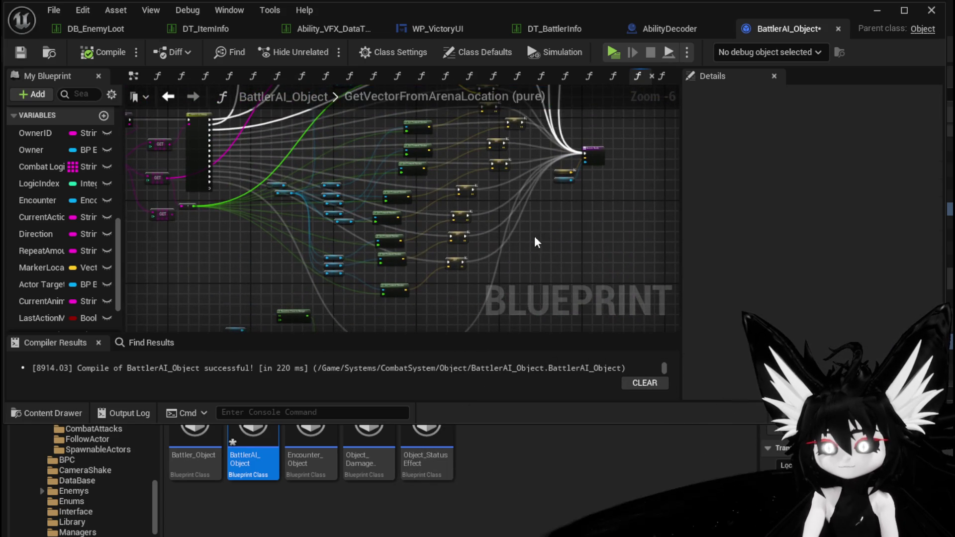
mouse_move(455, 194)
mouse_down()
mouse_move(371, 229)
mouse_move(417, 194)
mouse_move(456, 276)
mouse_up()
click(20, 51)
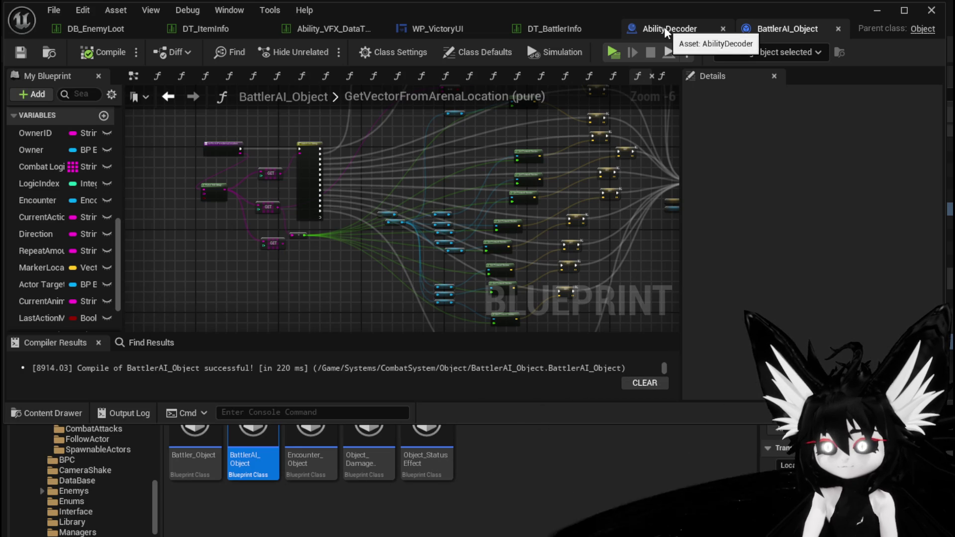
- Back in MarkerSetup, move the Owner and Get Actor Location nodes down-left and save with Ctrl+S
click(168, 97)
click(168, 98)
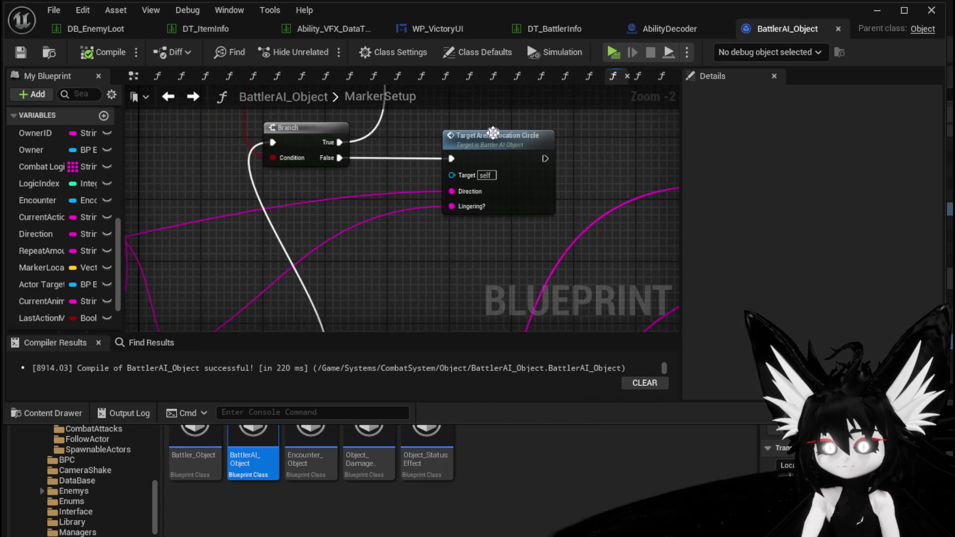
scroll(278, 239, up, 3)
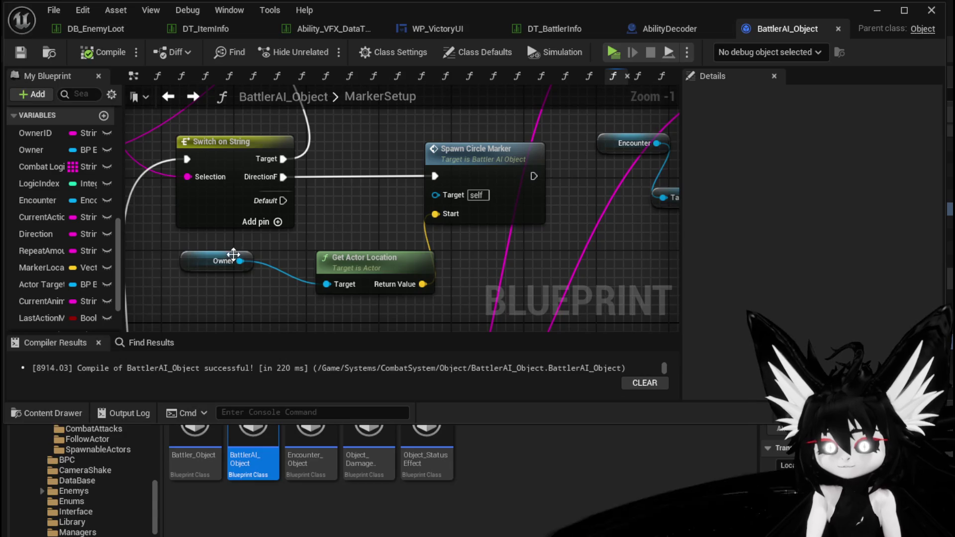
click(241, 273)
ctrl+click(327, 258)
drag(327, 258, 301, 267)
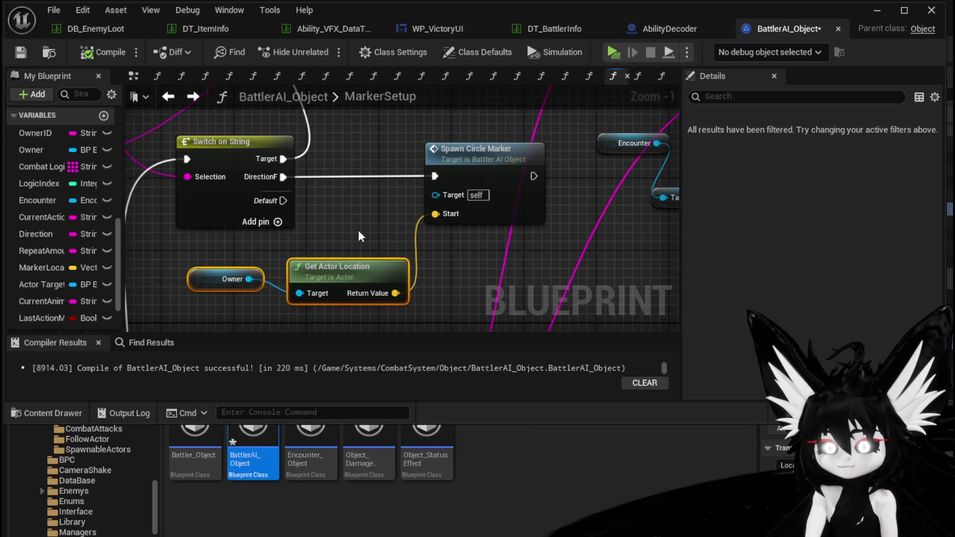
key(ctrl+s)
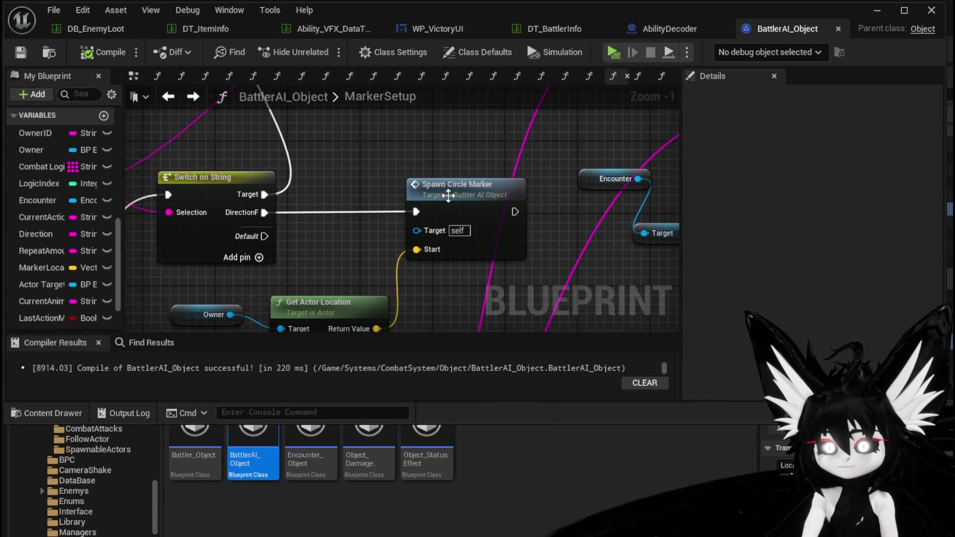
click(554, 29)
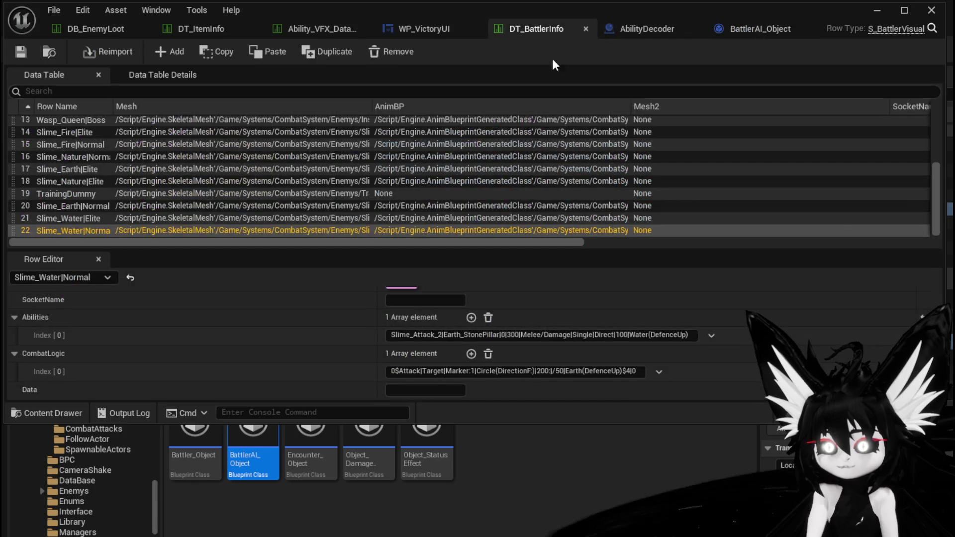
- Change the Slime_Water|Normal combat logic's repeat count after $ from 4 to 2
double_click(541, 371)
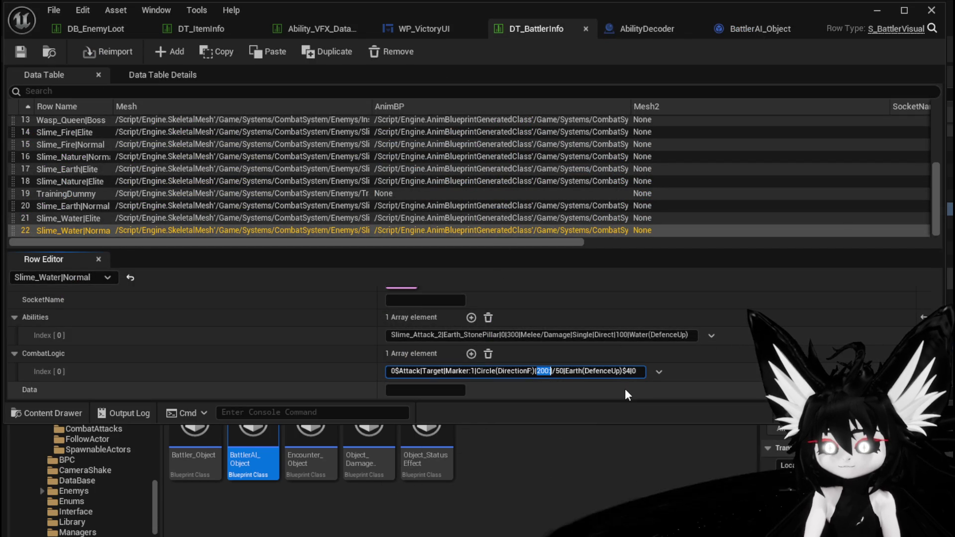
drag(565, 372, 556, 372)
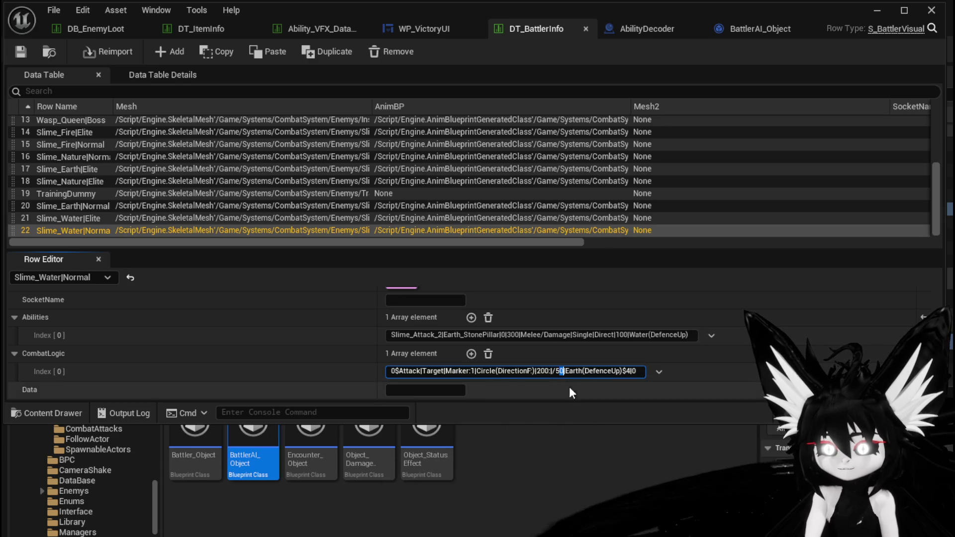
drag(558, 372, 625, 373)
click(610, 334)
click(610, 334)
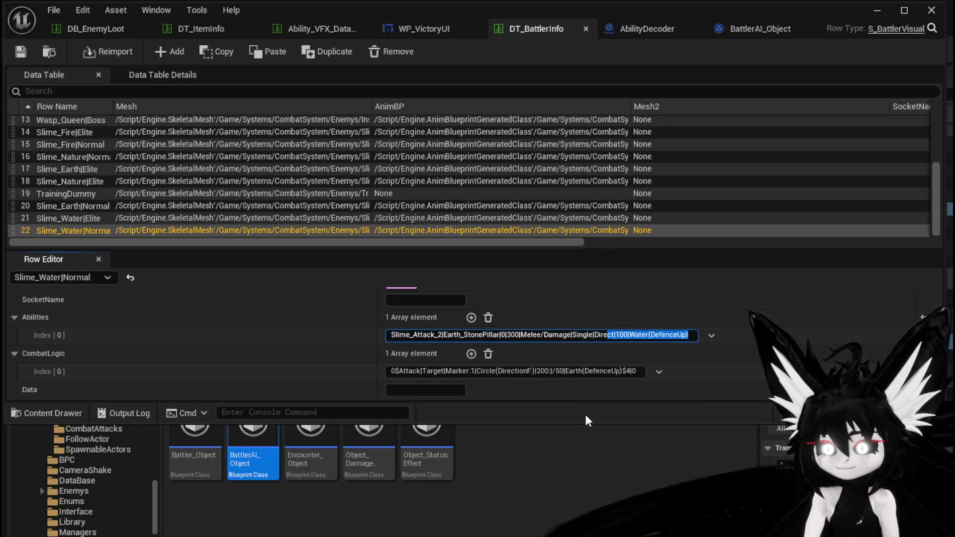
click(628, 370)
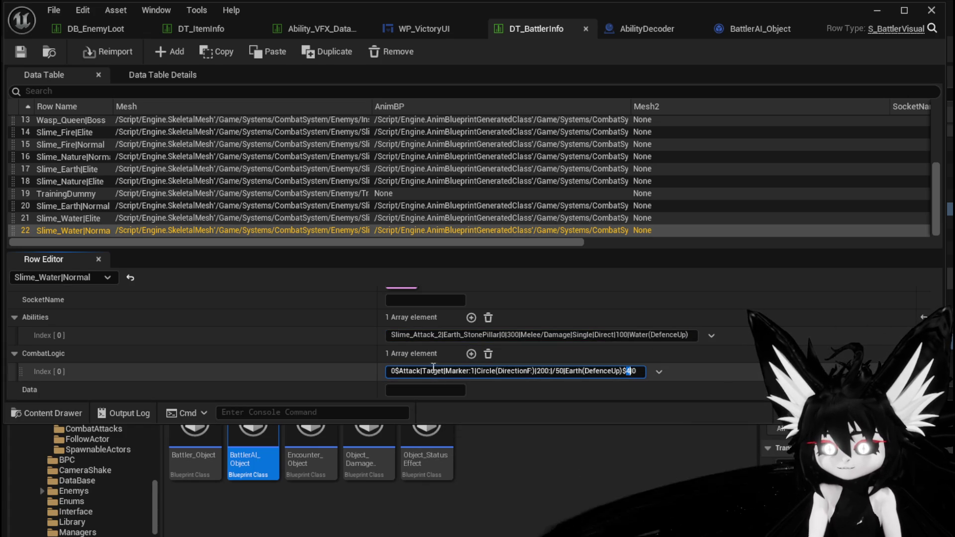
text(2)
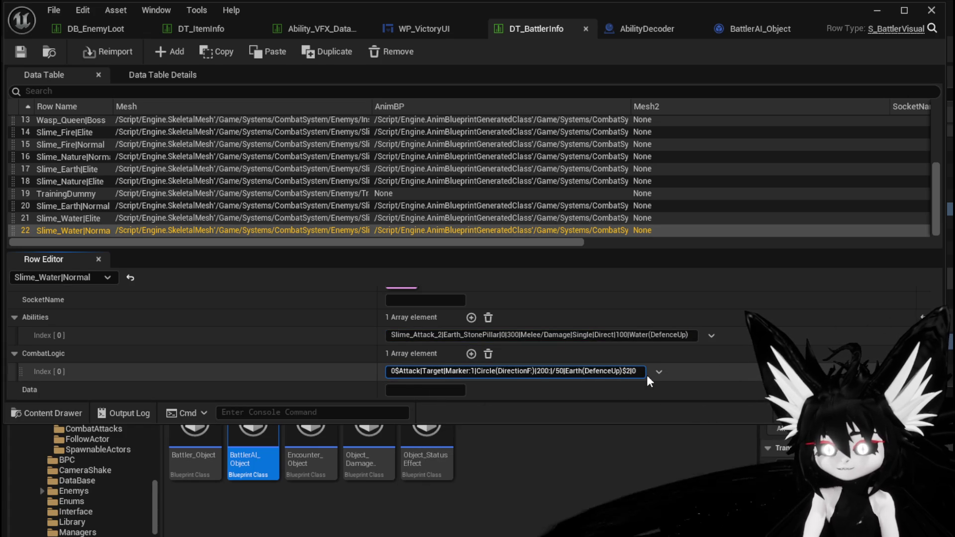
key(Return)
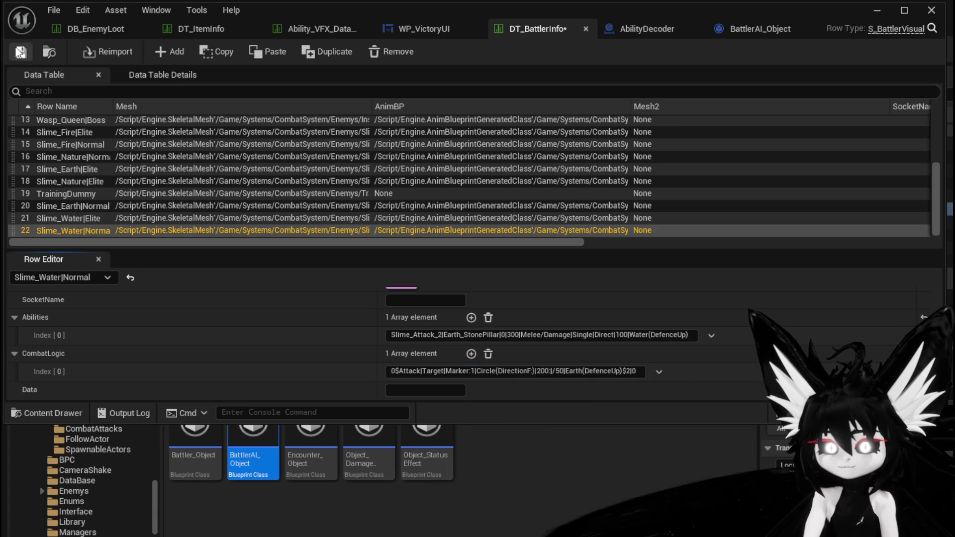
- Change the trailing value to 5, making it $2|5, and save the data table
double_click(634, 371)
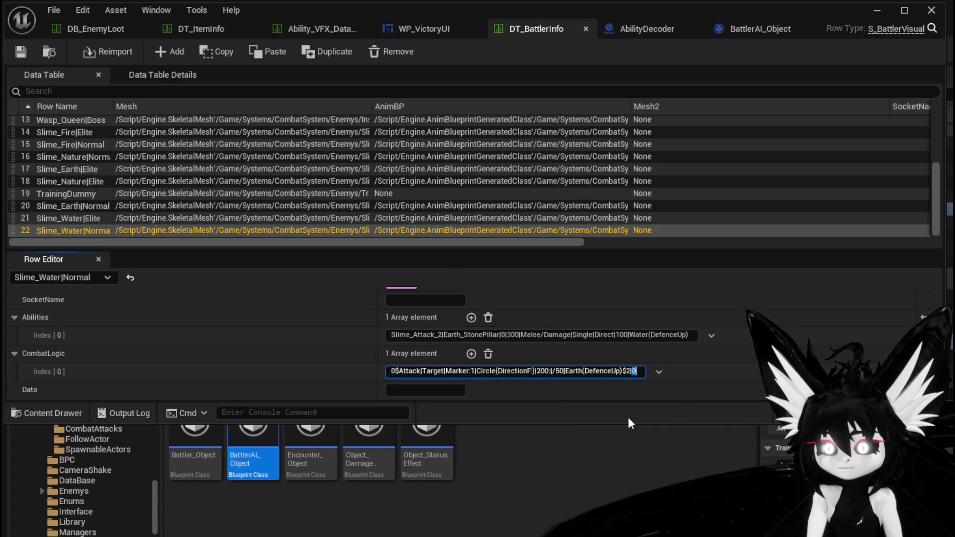
text(5)
key(Return)
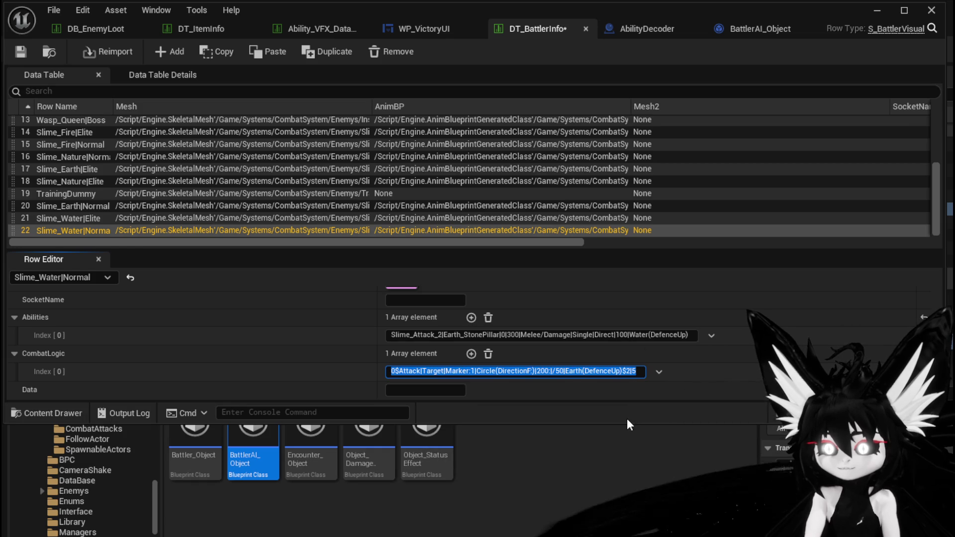
key(ctrl+shift+s)
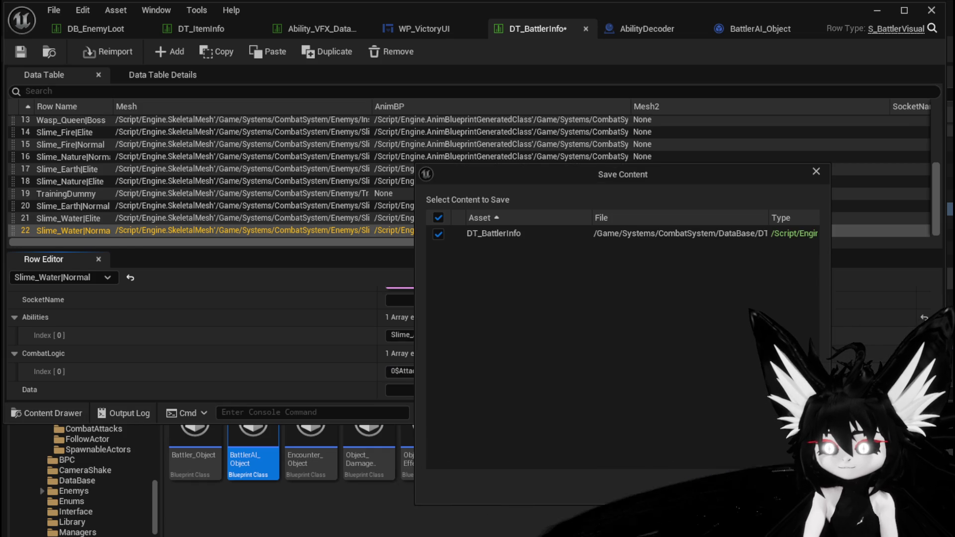
key(Return)
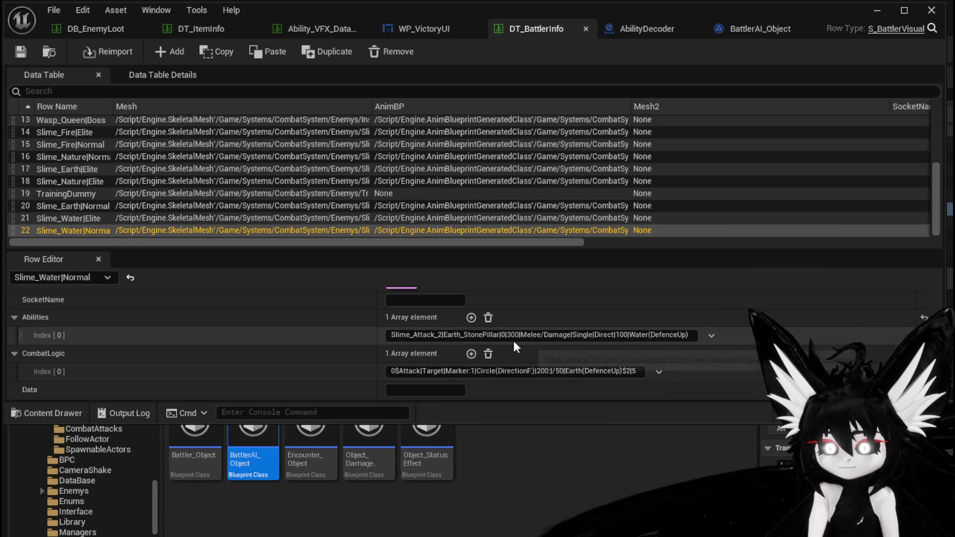
- Change Marker:1 to Marker:0.5 and save DT_BattlerInfo
click(473, 371)
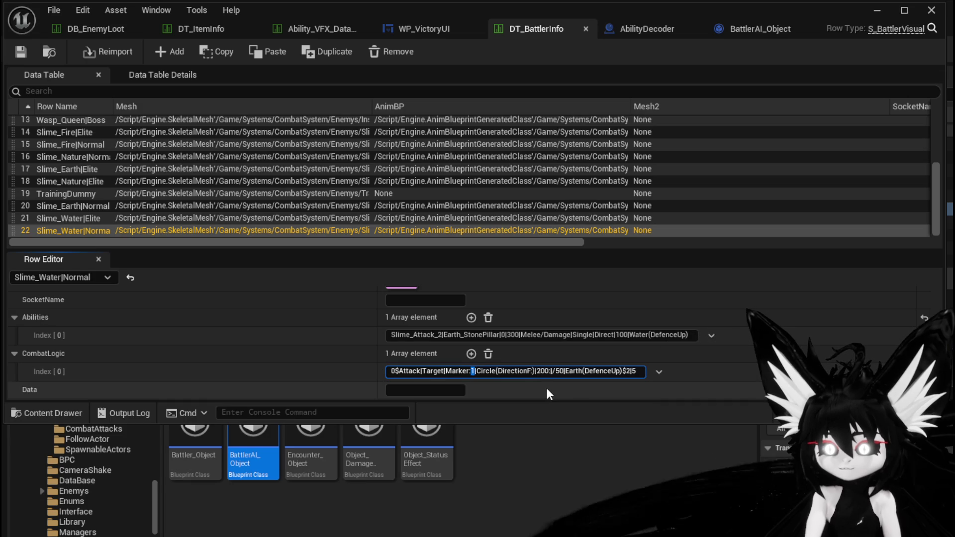
key(BackSpace)
text(0.5)
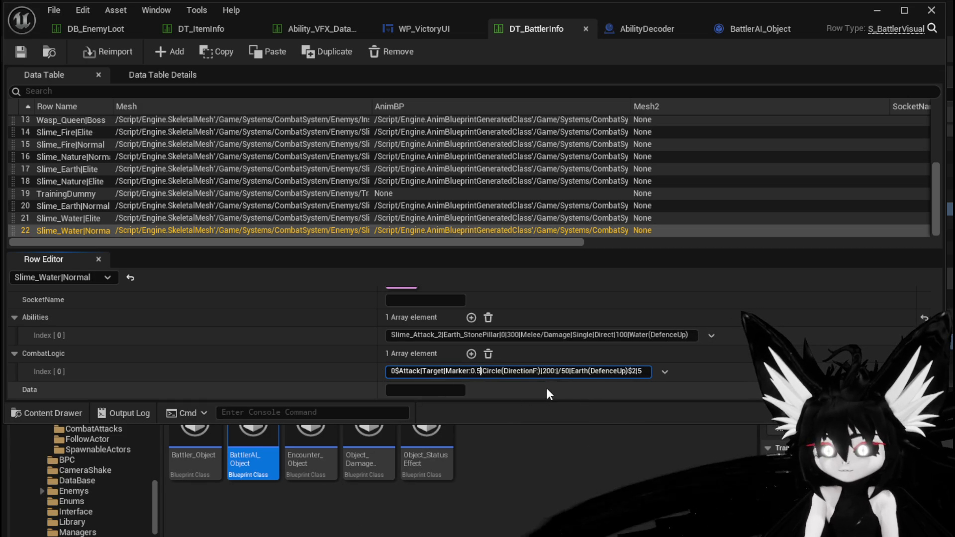
key(Return)
click(24, 50)
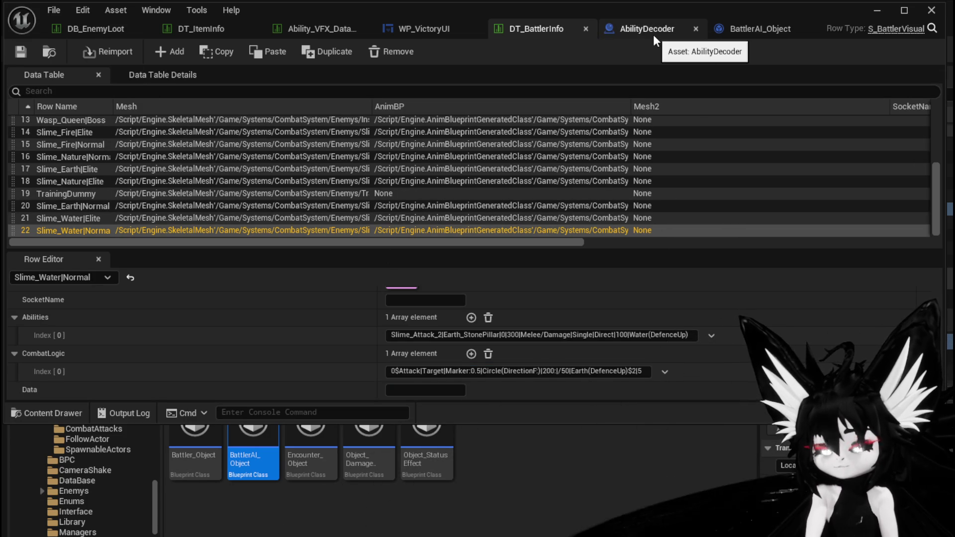
click(747, 31)
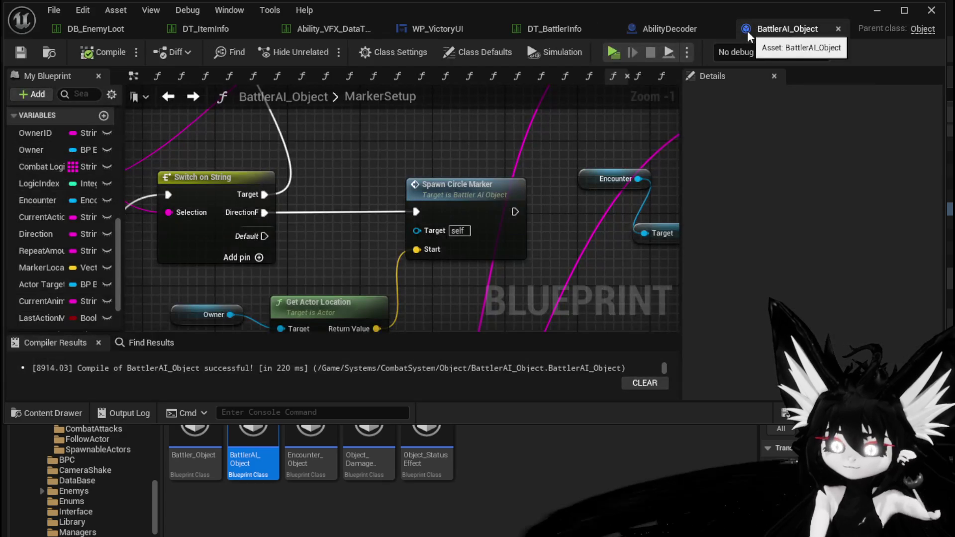
- Inside SpawnCircleMarker, move the Get Repeat Data node down-left and step into GetRepeatData
double_click(484, 185)
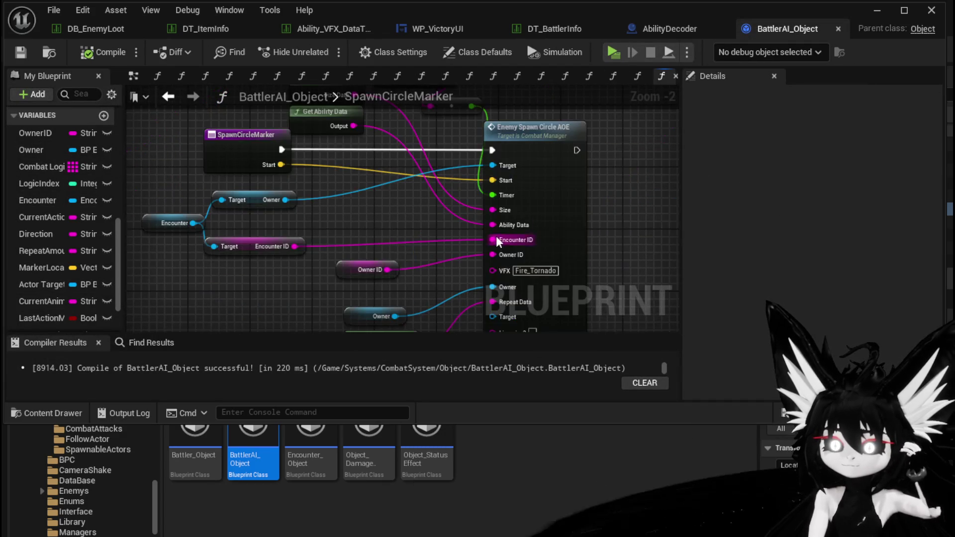
drag(383, 230, 374, 246)
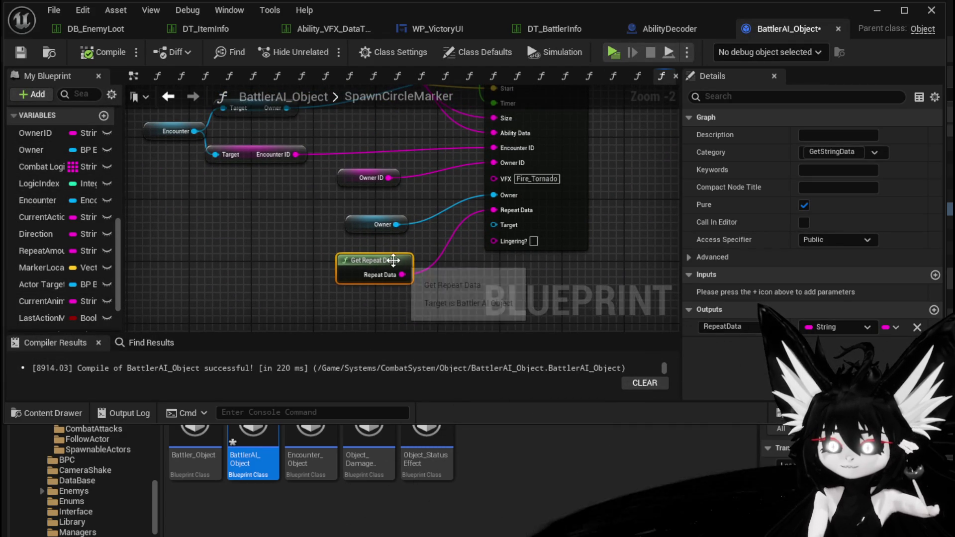
double_click(392, 258)
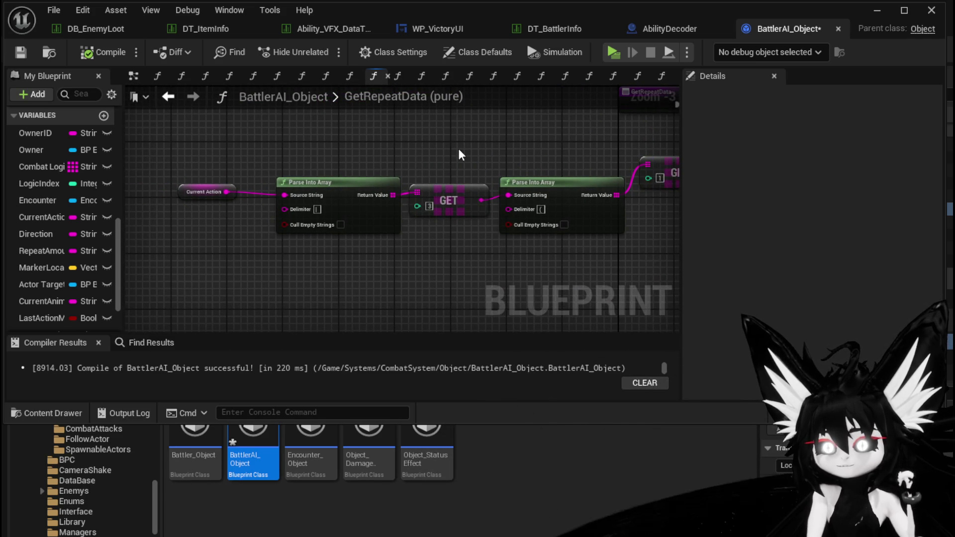
- Reposition the Current Action node beside Append and Repeat Amount, then minimize to the level editor
mouse_move(458, 148)
mouse_down()
mouse_move(348, 159)
mouse_move(290, 199)
mouse_move(348, 234)
mouse_move(357, 262)
mouse_move(468, 259)
mouse_up()
mouse_move(154, 194)
mouse_down()
mouse_move(244, 138)
mouse_move(316, 207)
mouse_move(143, 171)
mouse_move(437, 186)
mouse_up()
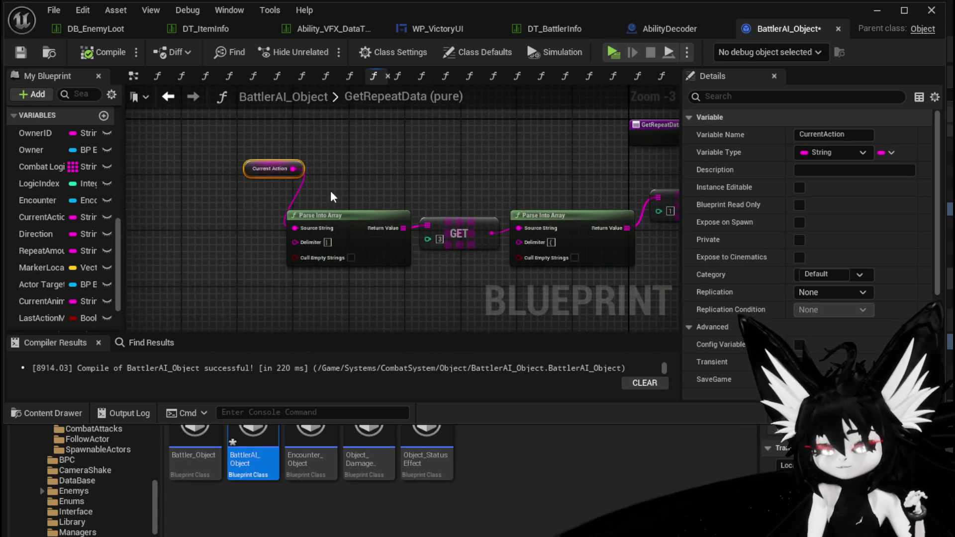
drag(255, 176, 283, 195)
click(350, 169)
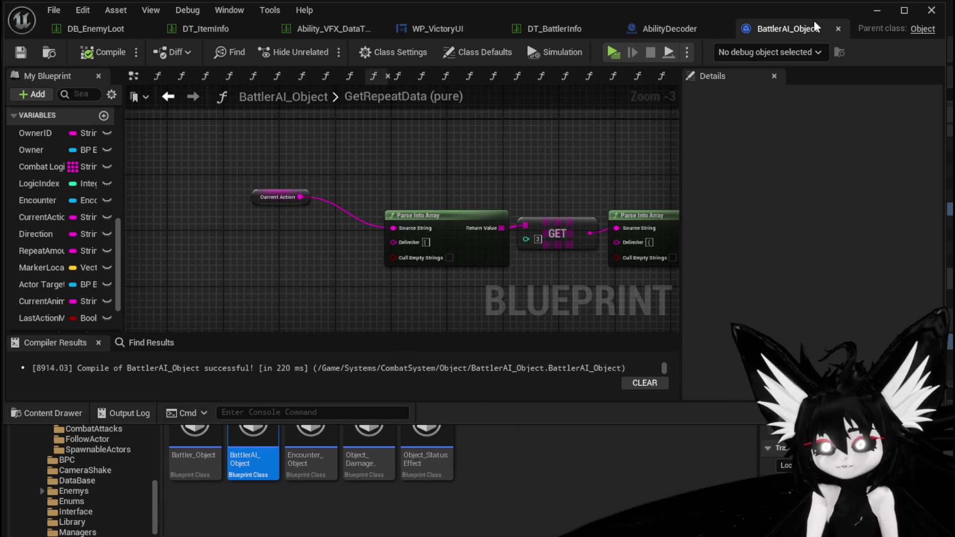
click(876, 11)
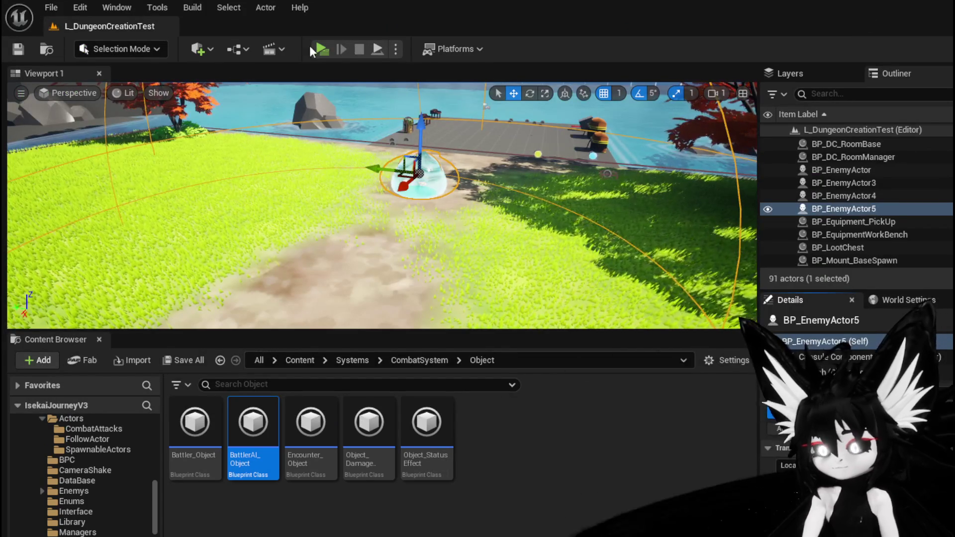
key(ctrl+s)
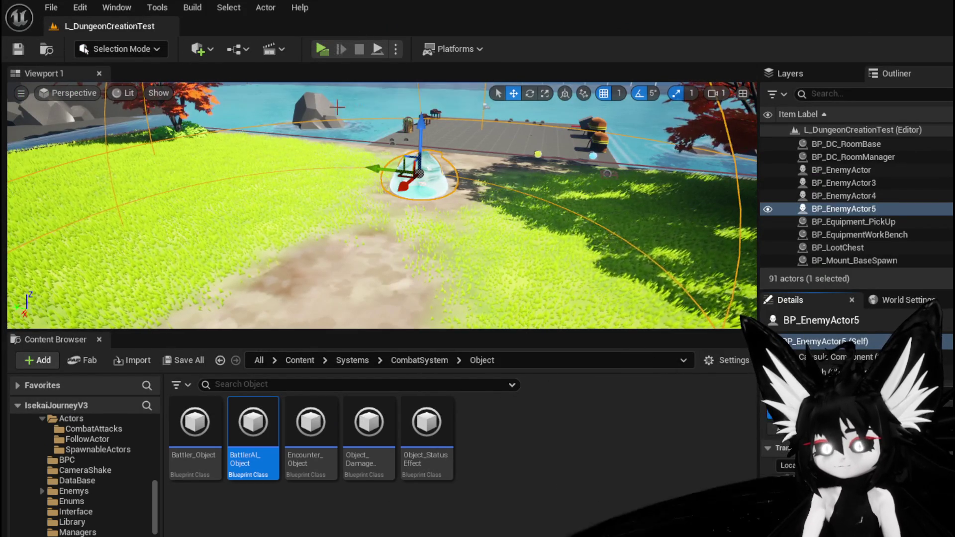
click(322, 48)
key(w)
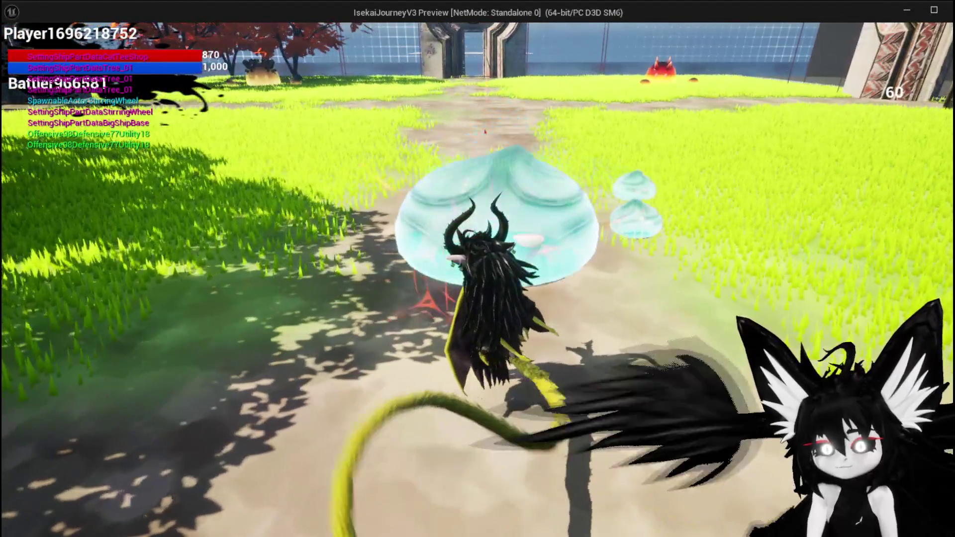
click(478, 269)
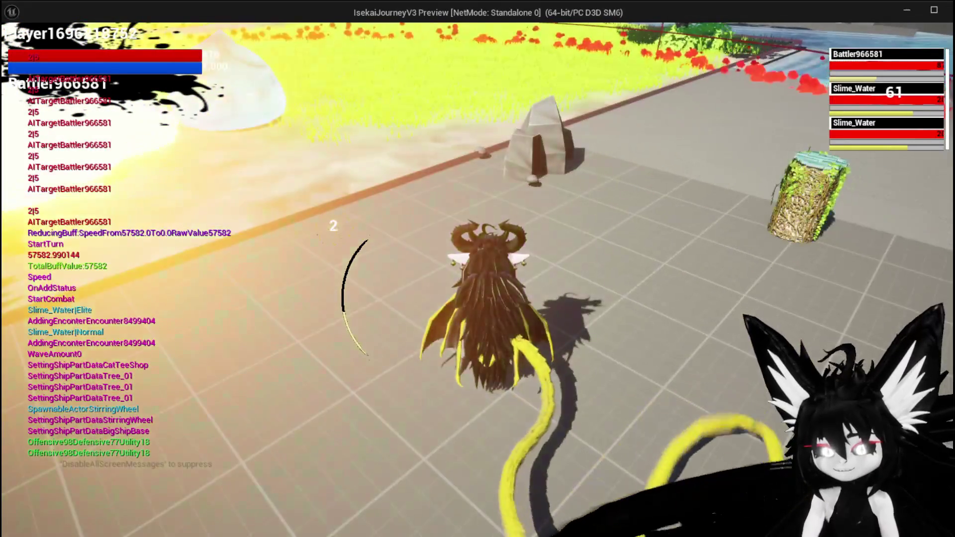
key(Escape)
key(ctrl+s)
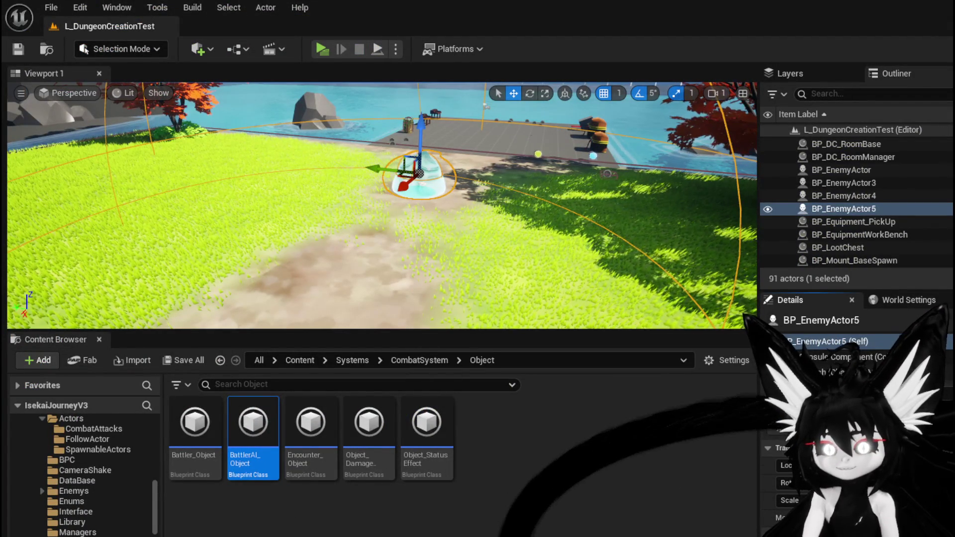
- Return to BattlerAI_Object, widen My Blueprint to show full variable names, and inspect CurrentAction
key(alt+Tab)
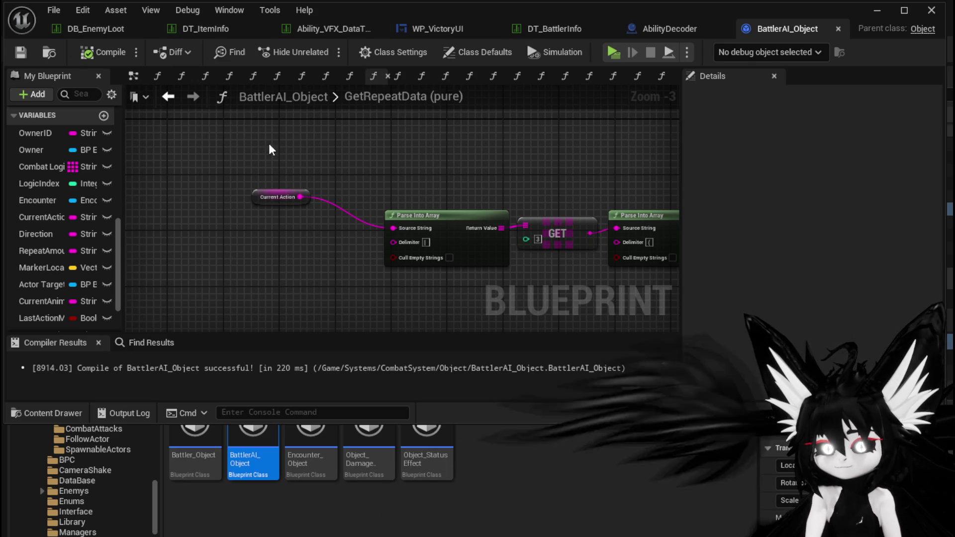
scroll(100, 157, down, 3)
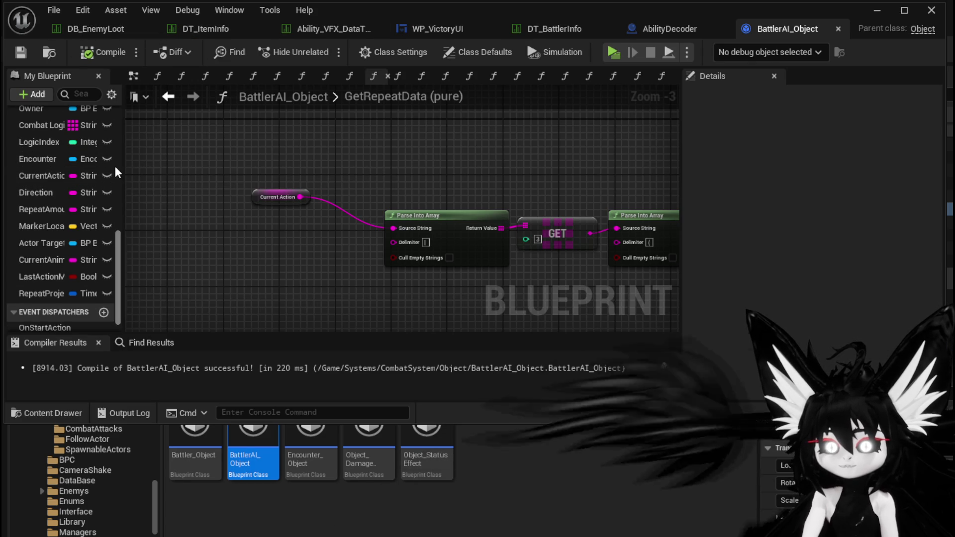
drag(122, 165, 207, 169)
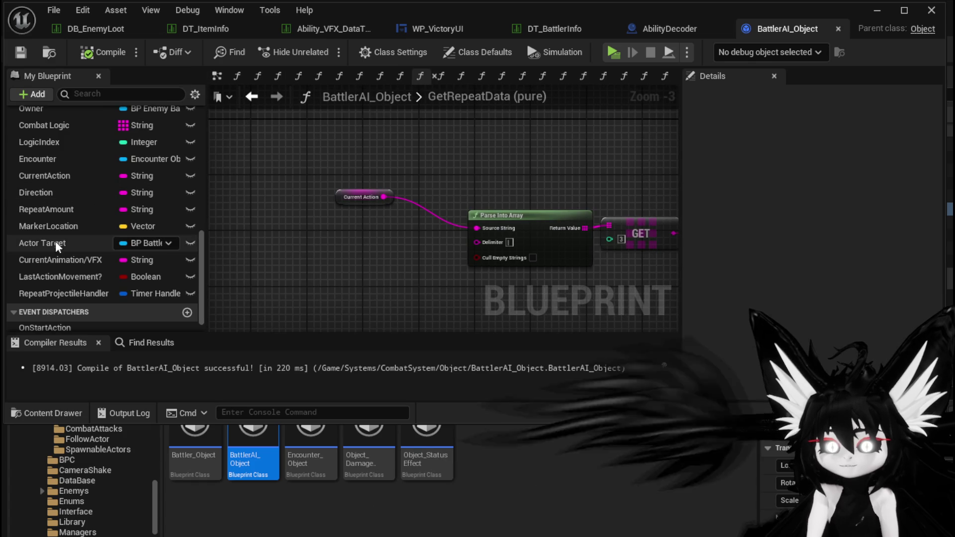
scroll(94, 194, up, 3)
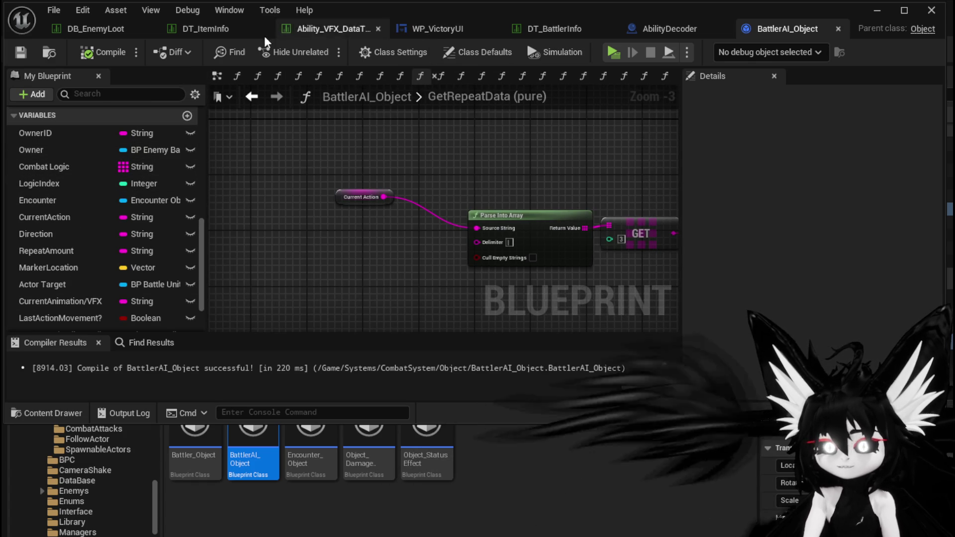
drag(404, 215, 322, 167)
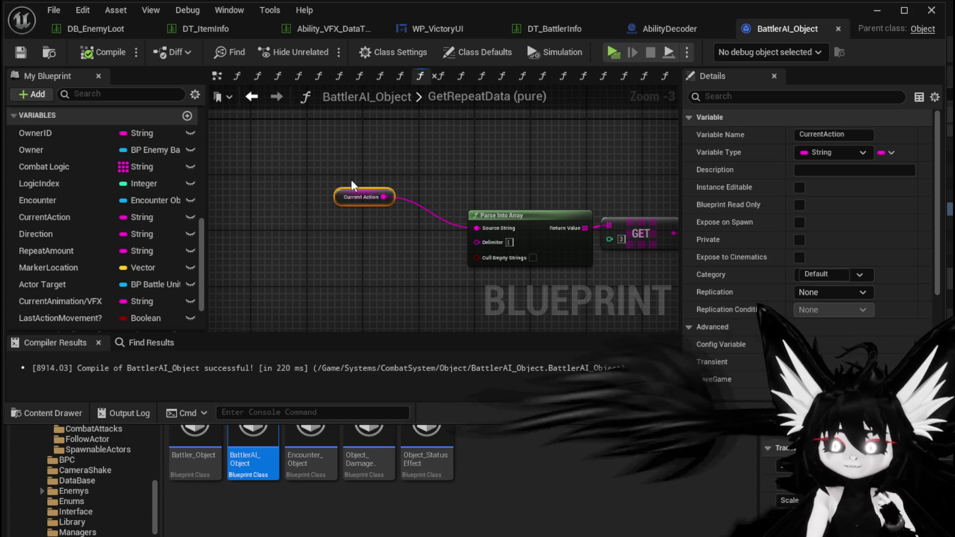
scroll(98, 171, down, 1)
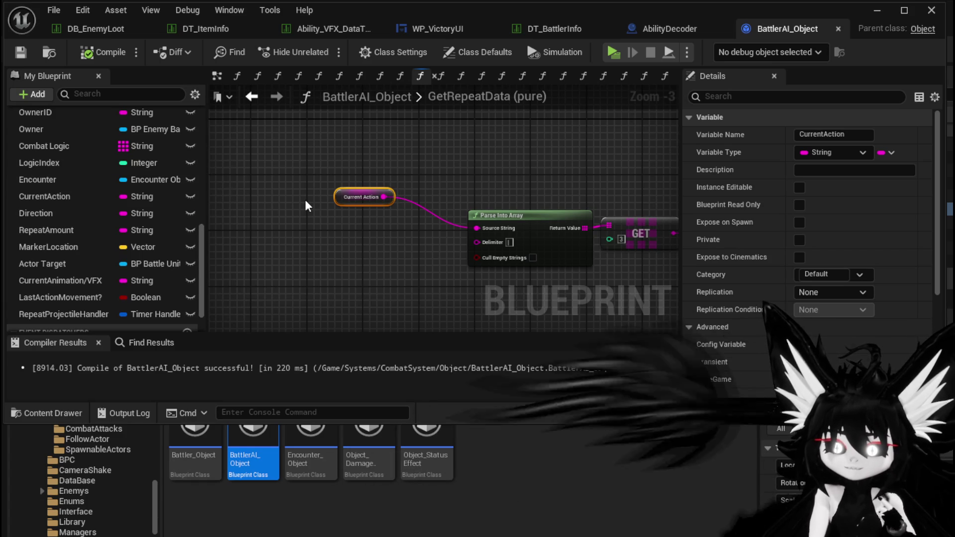
scroll(306, 199, down, 1)
scroll(142, 193, up, 2)
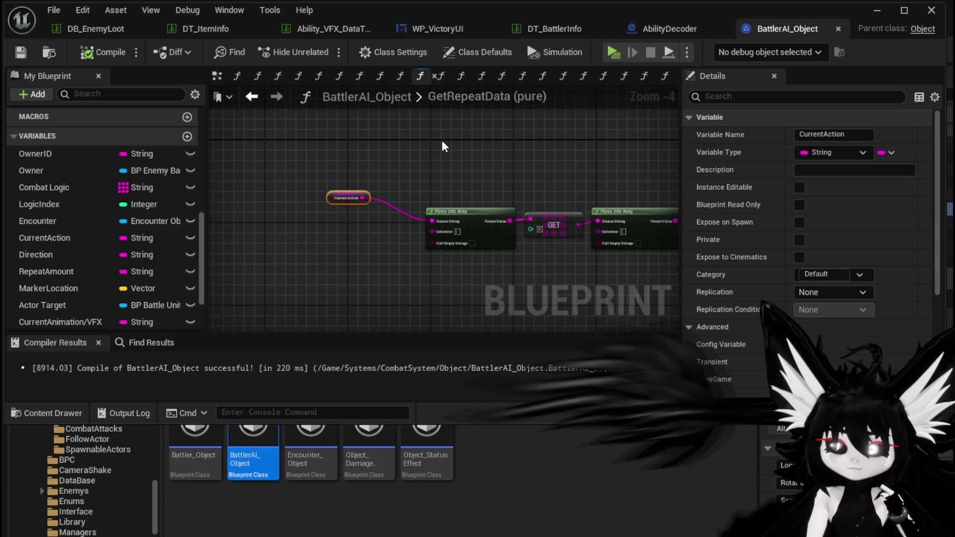
- Go back to SpawnCircleMarker and open the Enemy Spawn Circle AOE function in Combat_Manager
click(639, 31)
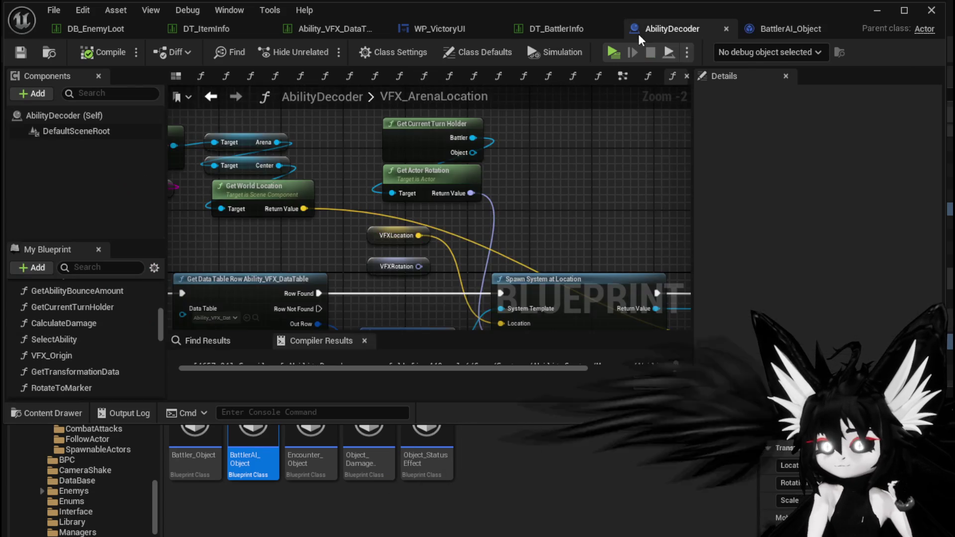
click(769, 27)
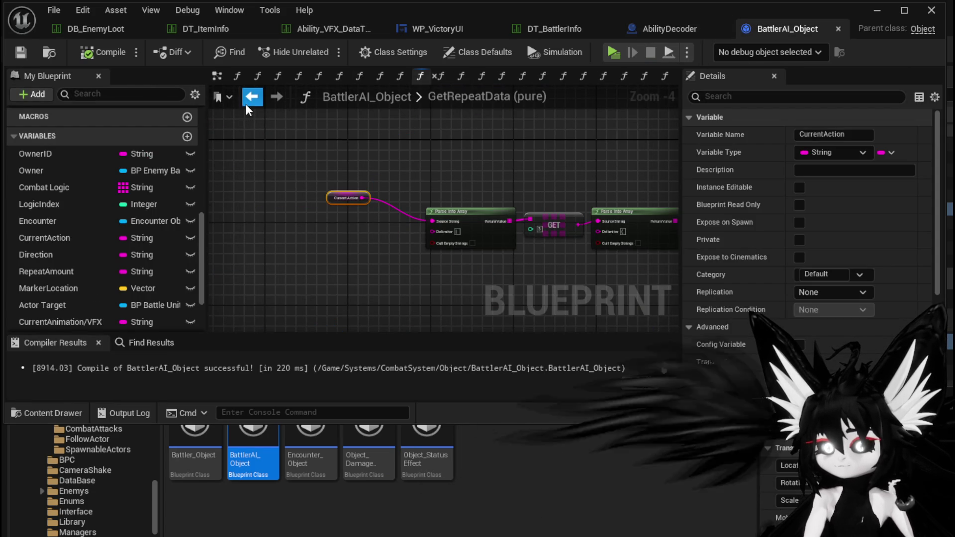
click(250, 98)
scroll(456, 238, up, 2)
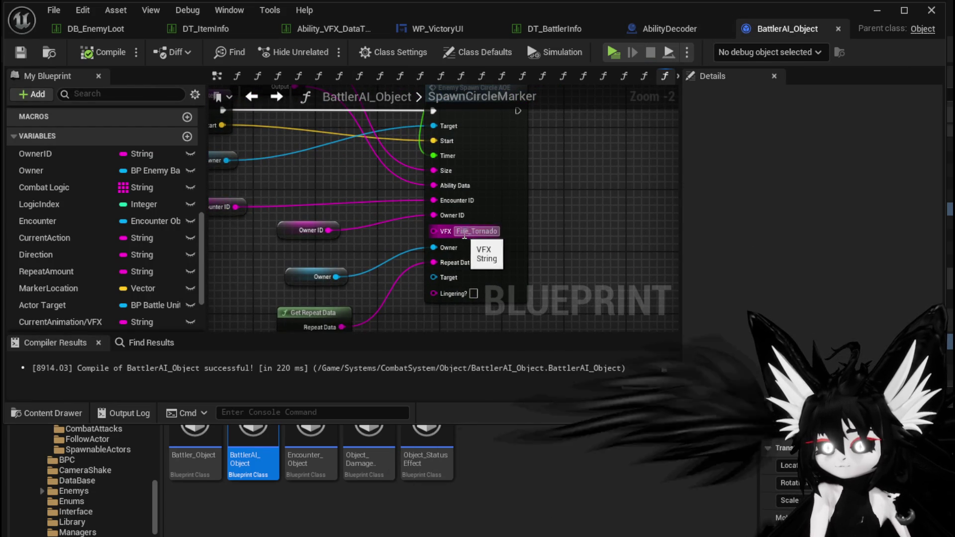
drag(457, 238, 526, 215)
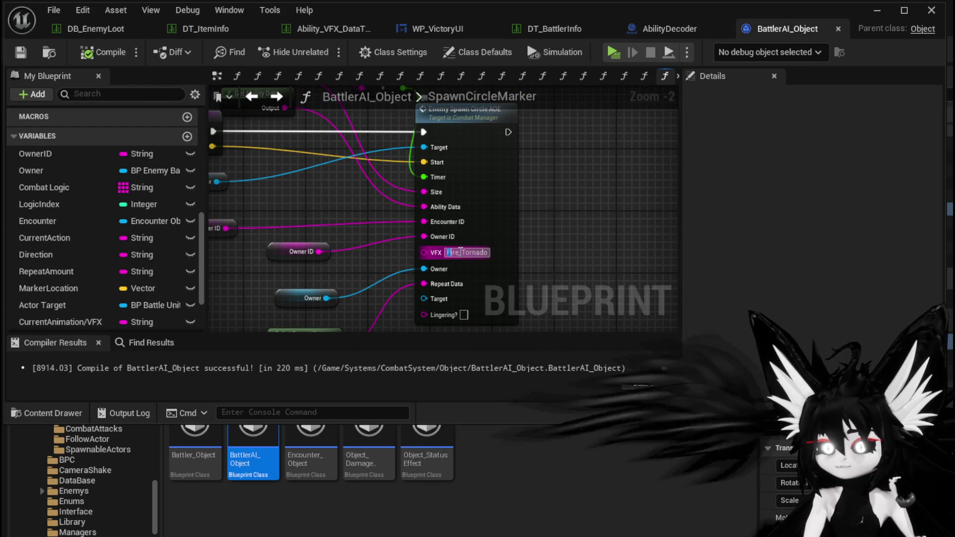
mouse_move(577, 231)
mouse_down()
mouse_move(585, 255)
mouse_move(536, 240)
mouse_move(577, 214)
mouse_up()
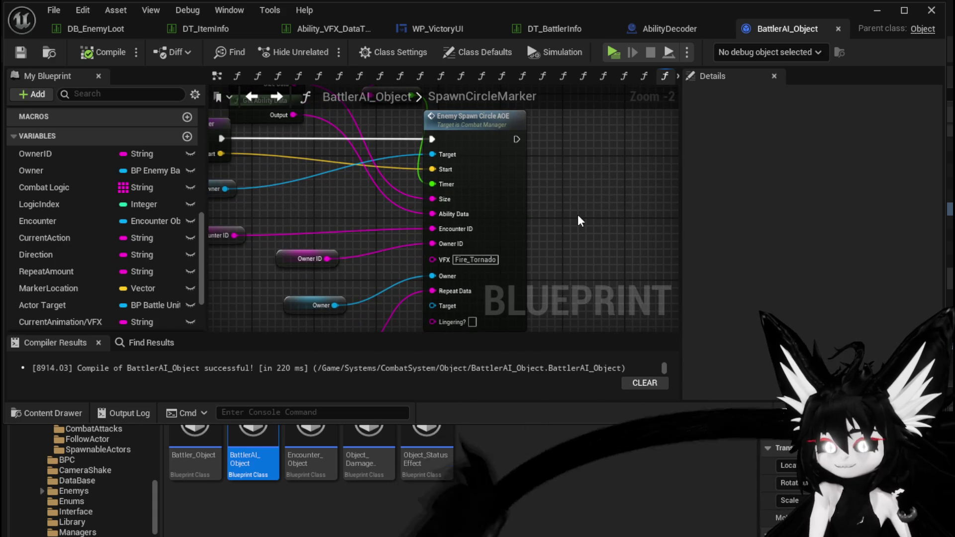
double_click(488, 188)
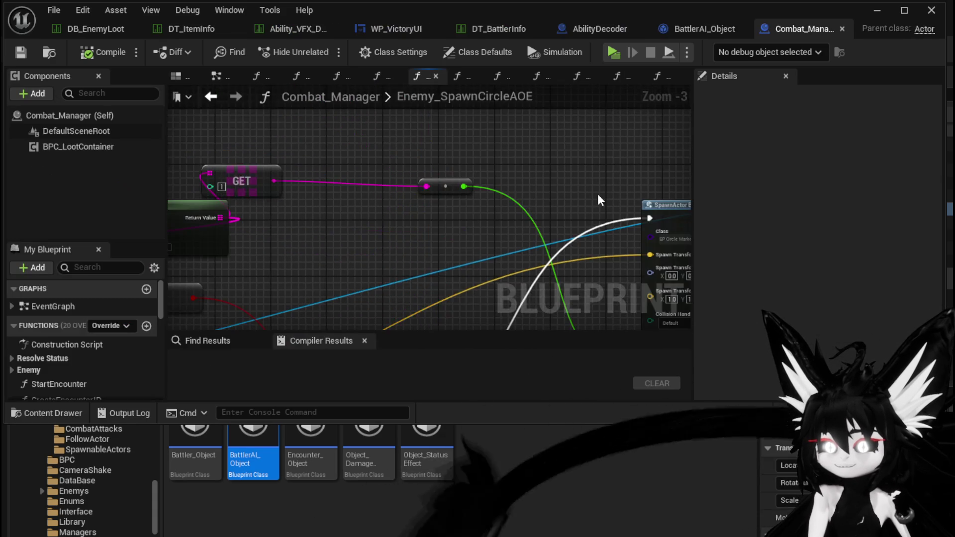
- Follow the VFX wire to the SpawnActor node and open its BP_CircleMarker_Lingering class
drag(508, 176, 440, 213)
drag(486, 270, 509, 199)
mouse_move(363, 159)
mouse_down()
mouse_move(483, 191)
mouse_move(498, 164)
mouse_move(535, 145)
mouse_move(538, 165)
mouse_up()
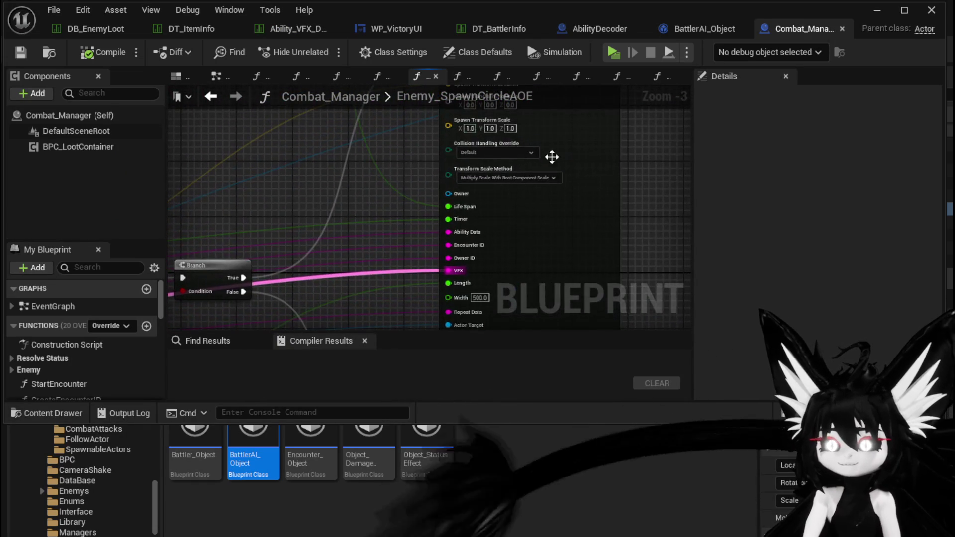
drag(561, 83, 565, 180)
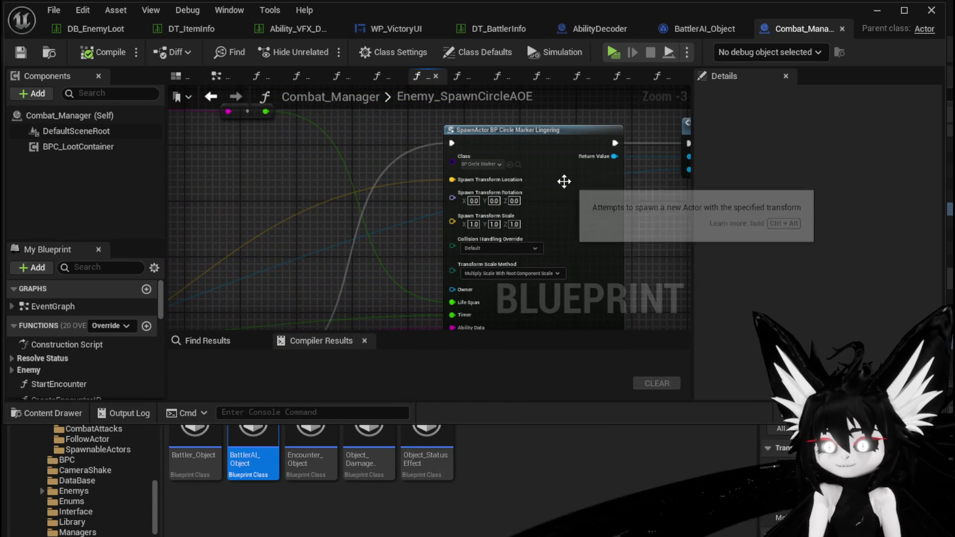
click(518, 165)
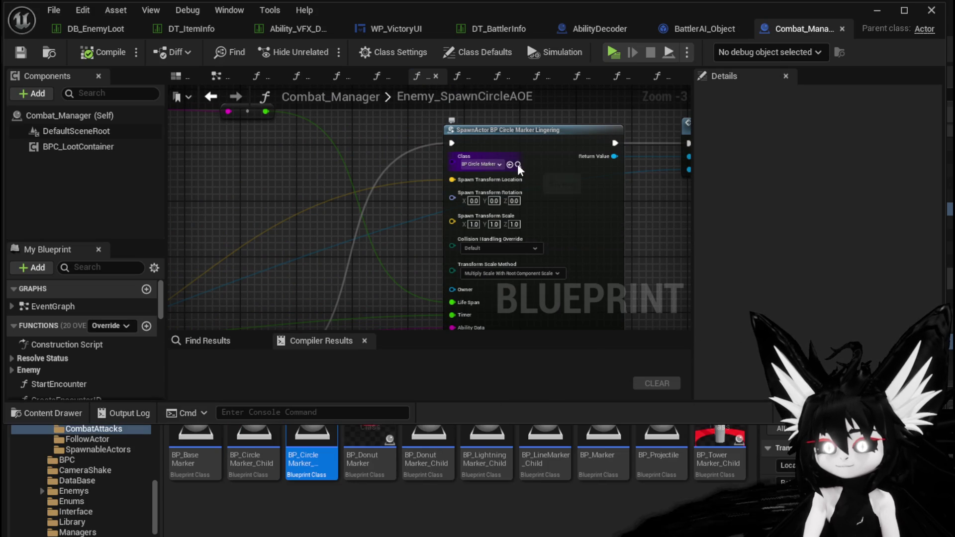
double_click(332, 436)
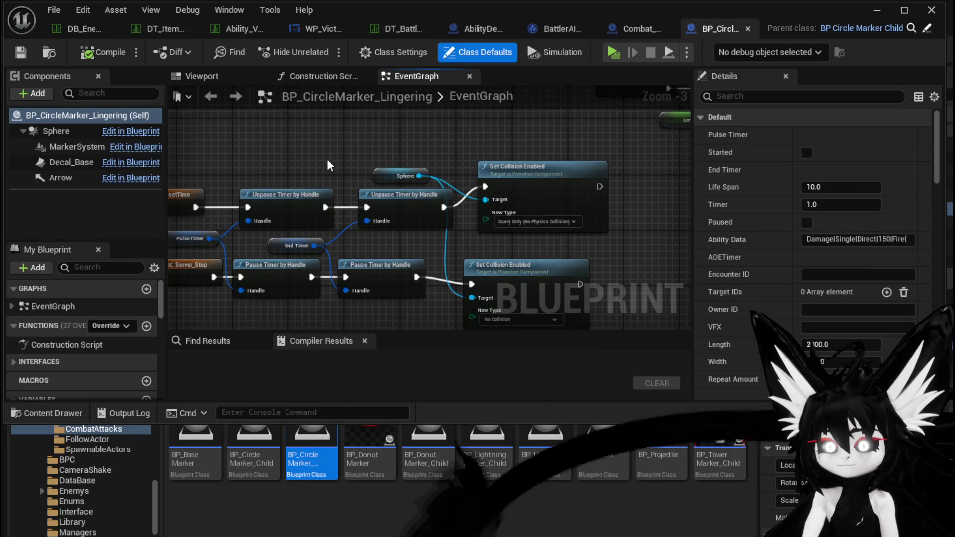
- Inspect BP_CircleMarker_Lingering's Set Collision Enabled nodes, then close it
scroll(538, 166, down, 2)
scroll(384, 156, up, 2)
mouse_move(419, 186)
mouse_down()
mouse_move(374, 166)
mouse_move(241, 153)
mouse_up()
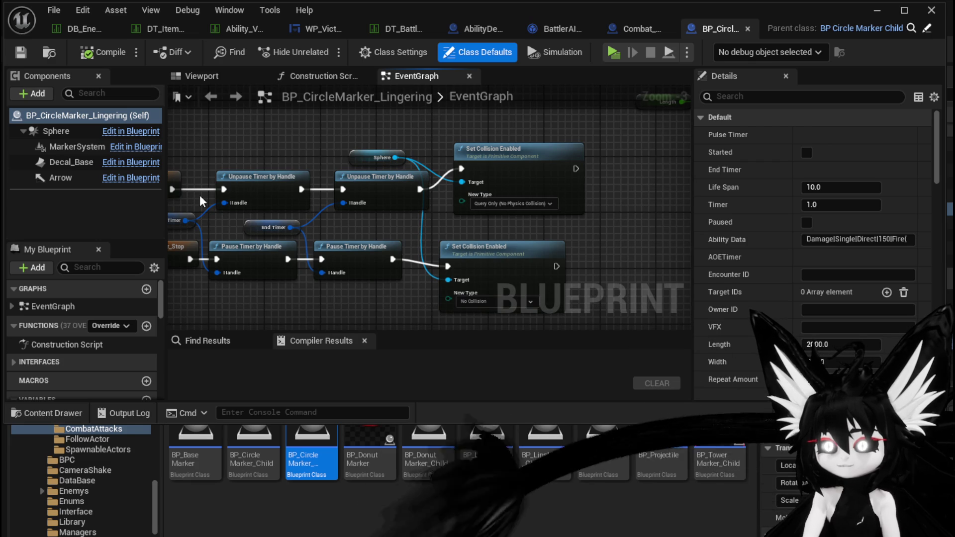
click(748, 29)
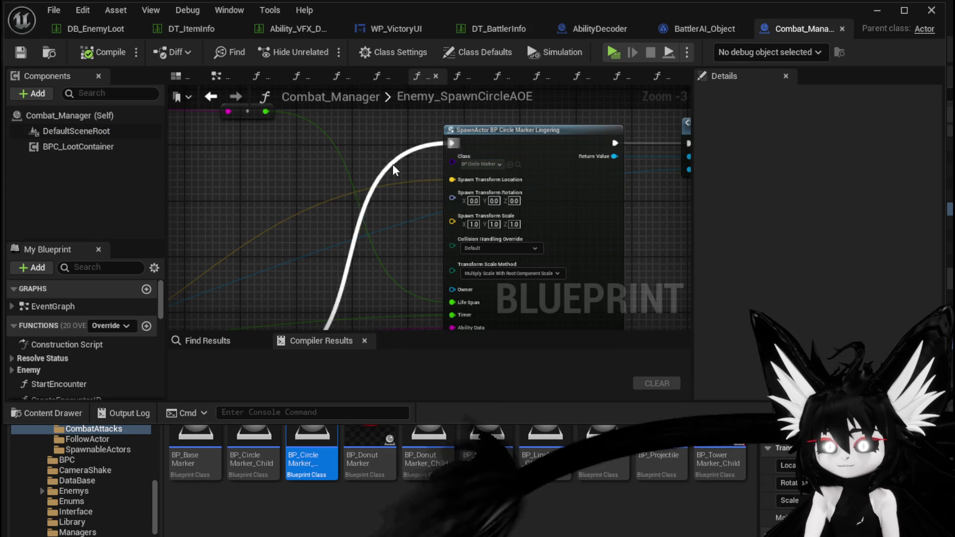
- Frame the SpawnActor and Bind Event nodes and shrink the asset drawer to enlarge the graph
scroll(539, 145, down, 3)
scroll(369, 188, up, 4)
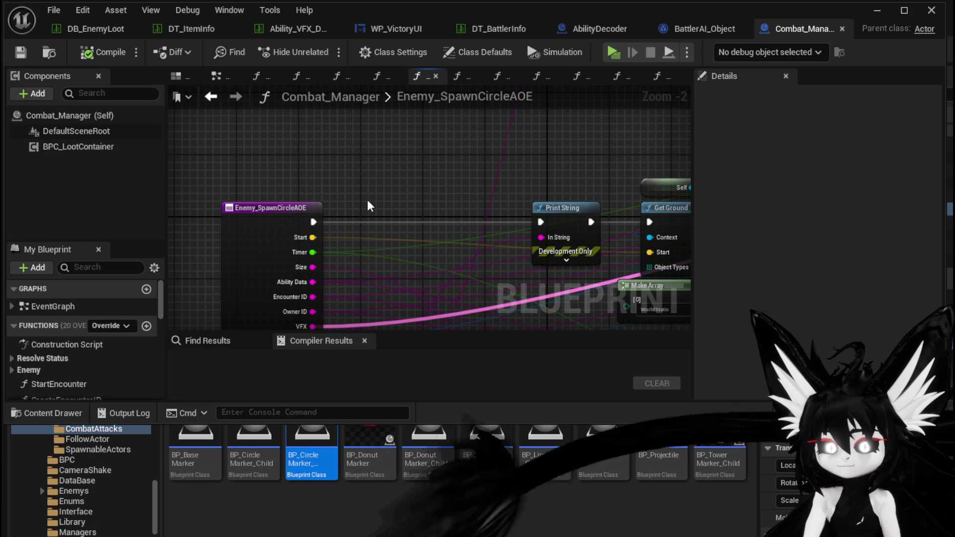
scroll(79, 338, down, 2)
mouse_move(360, 209)
mouse_down()
mouse_move(298, 219)
mouse_move(483, 169)
mouse_move(395, 193)
mouse_move(313, 261)
mouse_up()
scroll(483, 169, down, 2)
scroll(491, 215, up, 2)
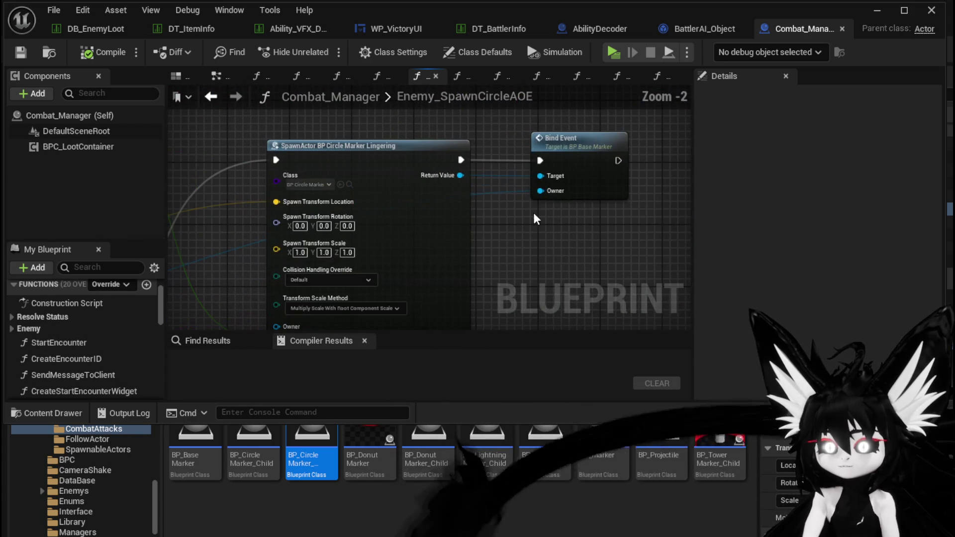
drag(535, 215, 573, 213)
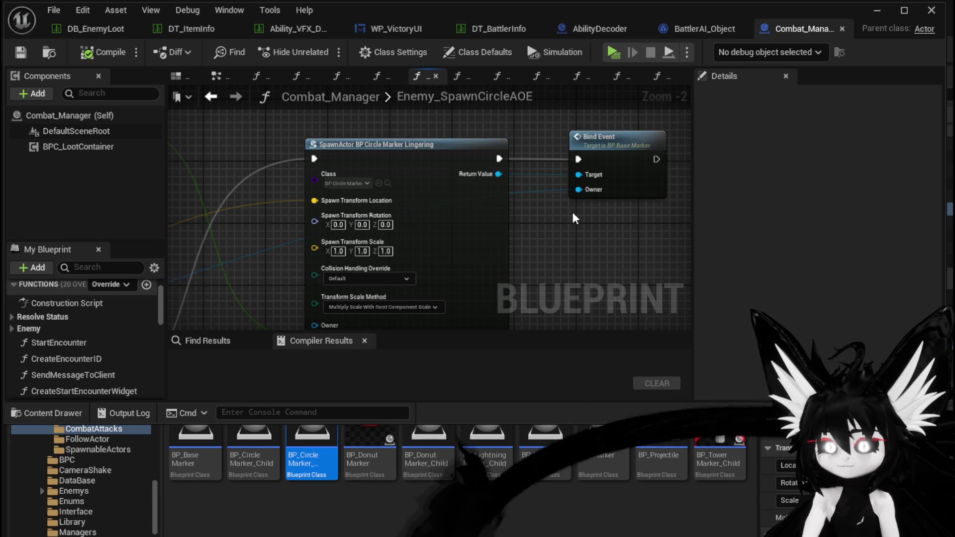
scroll(390, 180, down, 3)
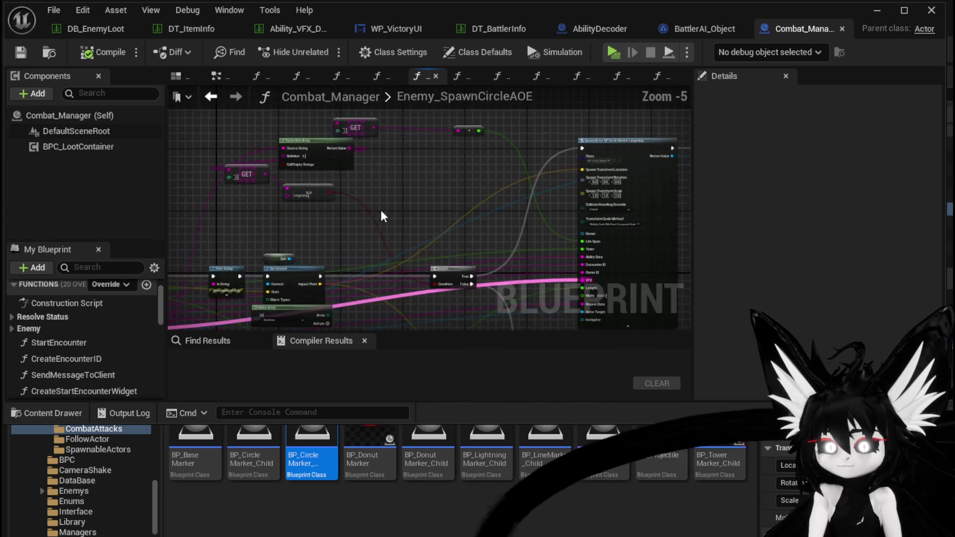
scroll(343, 221, up, 3)
scroll(476, 174, up, 1)
scroll(451, 165, down, 1)
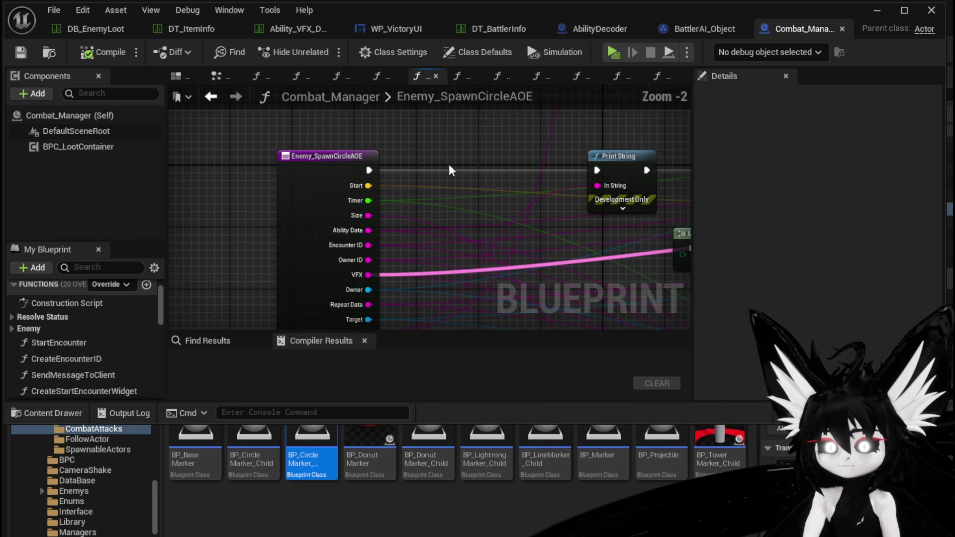
scroll(94, 384, down, 3)
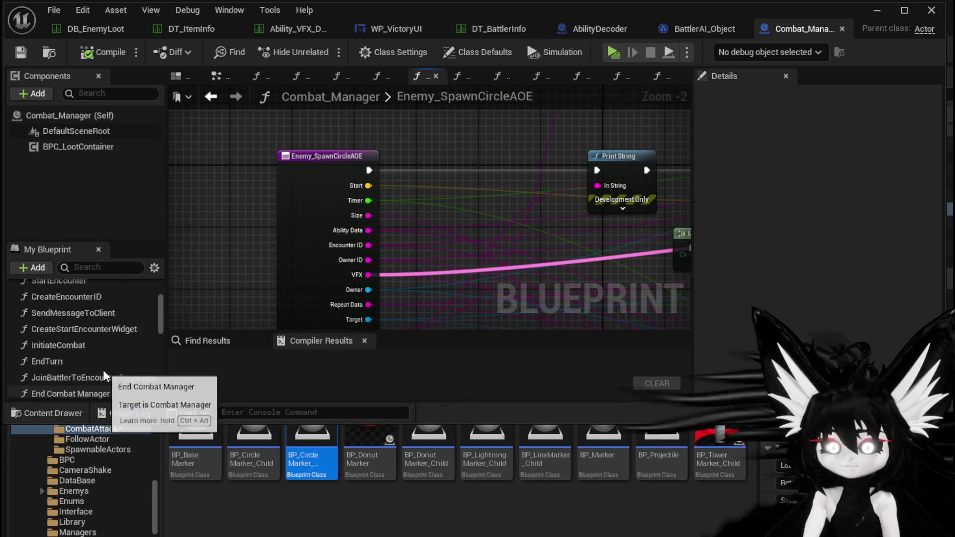
scroll(103, 369, up, 3)
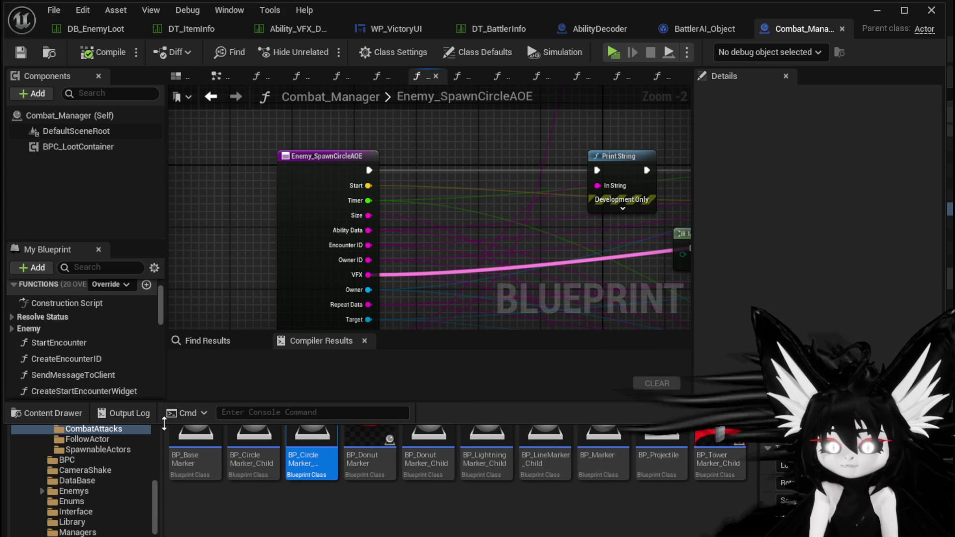
drag(164, 423, 164, 492)
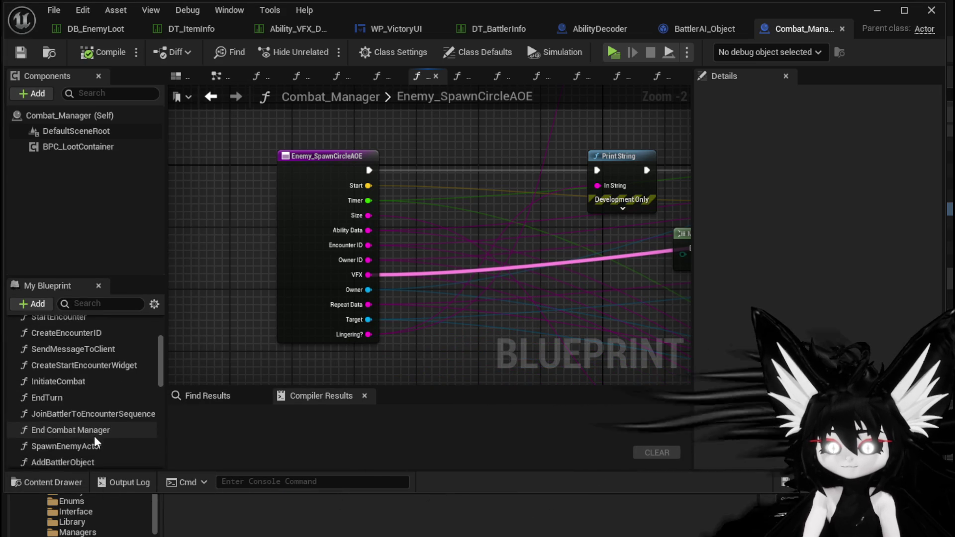
- Expand Combat_Manager's Enemy function category and open Enemy_SpawnCircleAOE
scroll(94, 437, down, 1)
scroll(127, 435, up, 3)
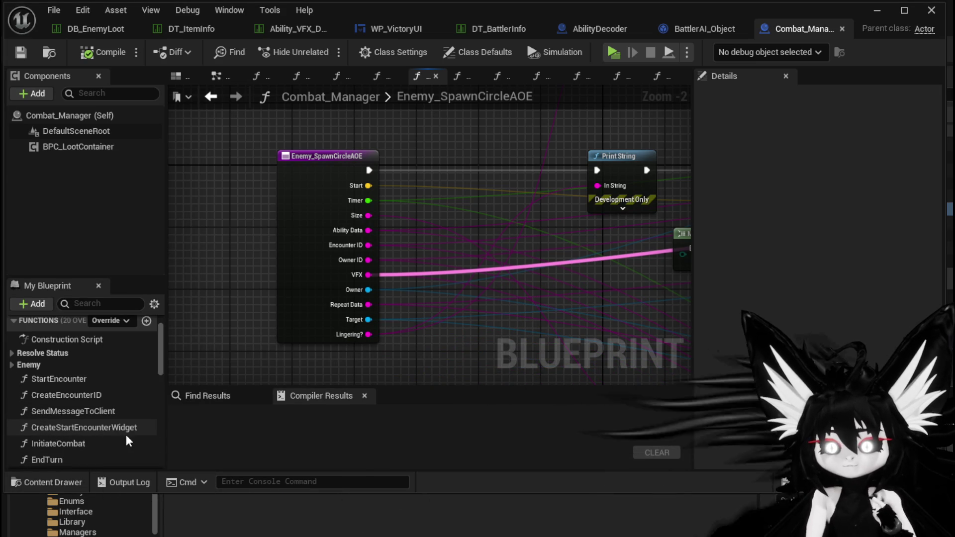
scroll(126, 434, down, 6)
scroll(127, 431, down, 6)
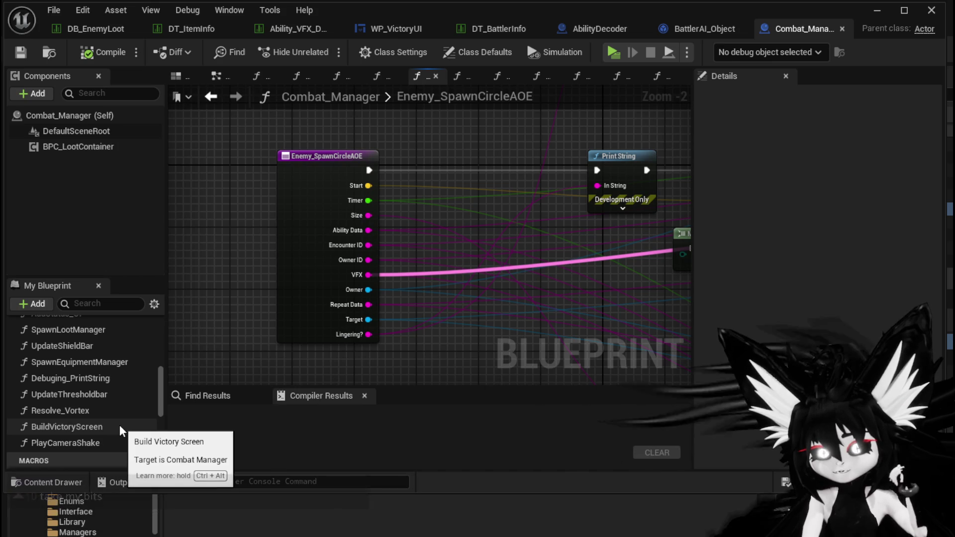
scroll(119, 426, up, 1)
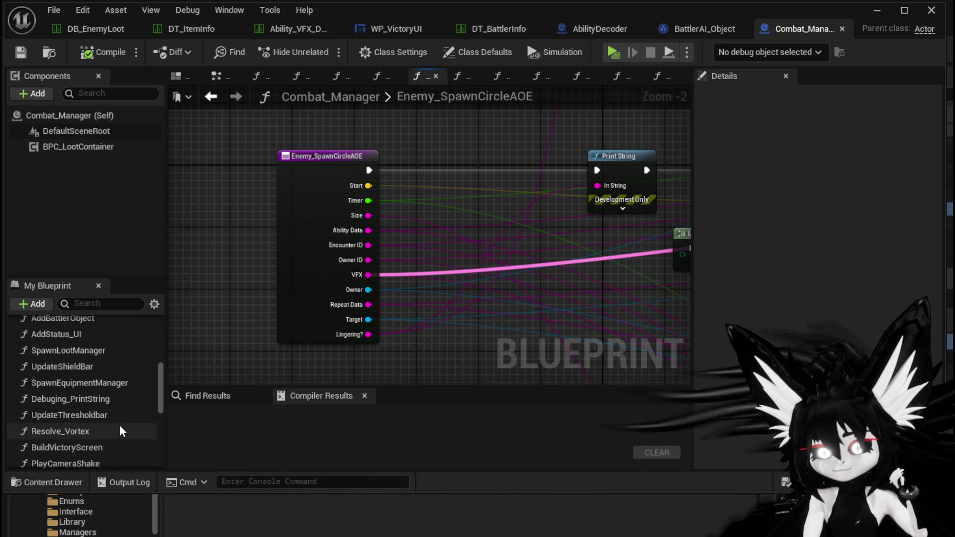
scroll(119, 425, up, 2)
scroll(75, 393, up, 2)
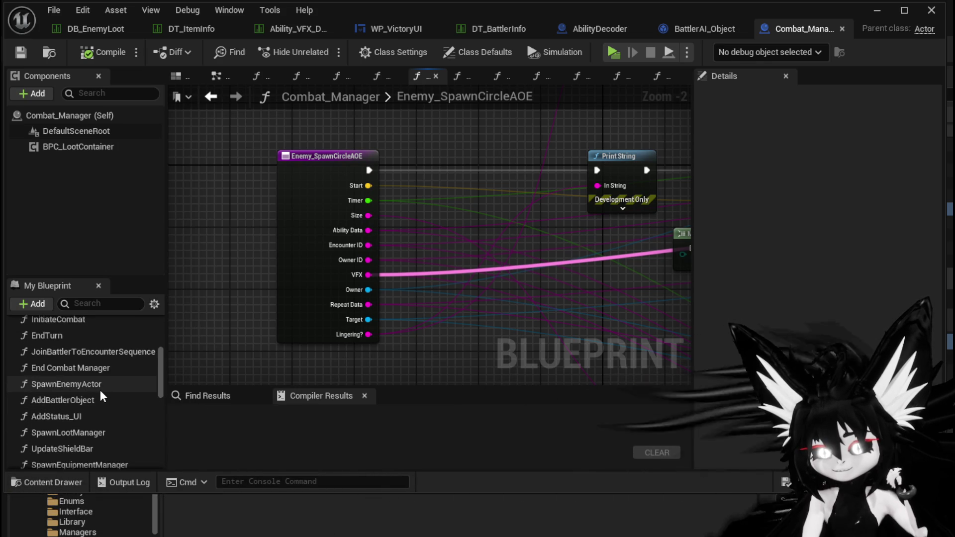
scroll(100, 391, up, 4)
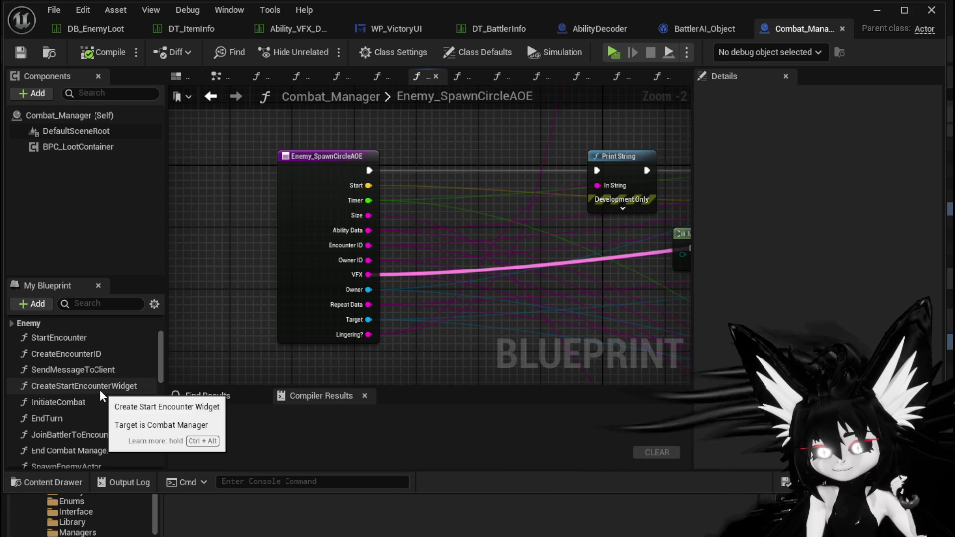
scroll(100, 391, up, 2)
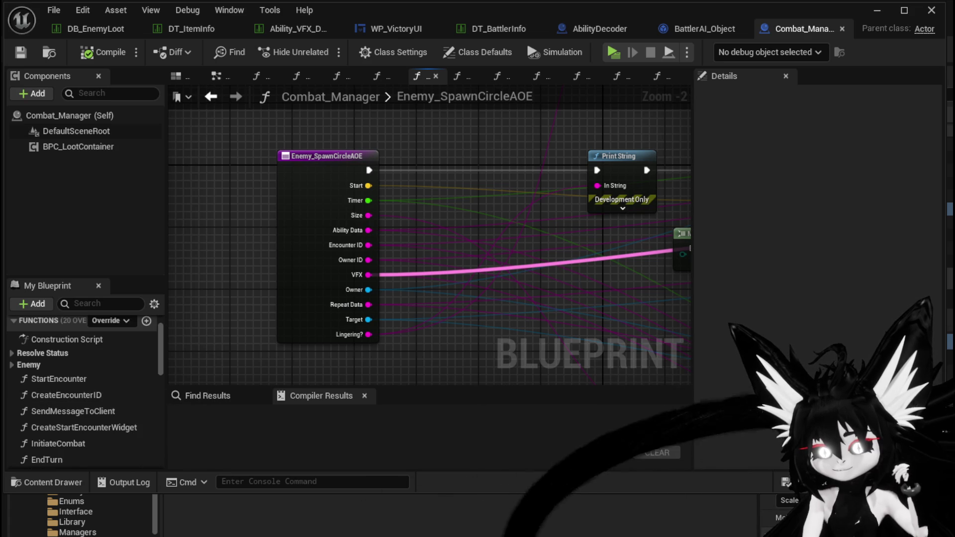
click(19, 366)
scroll(117, 384, down, 1)
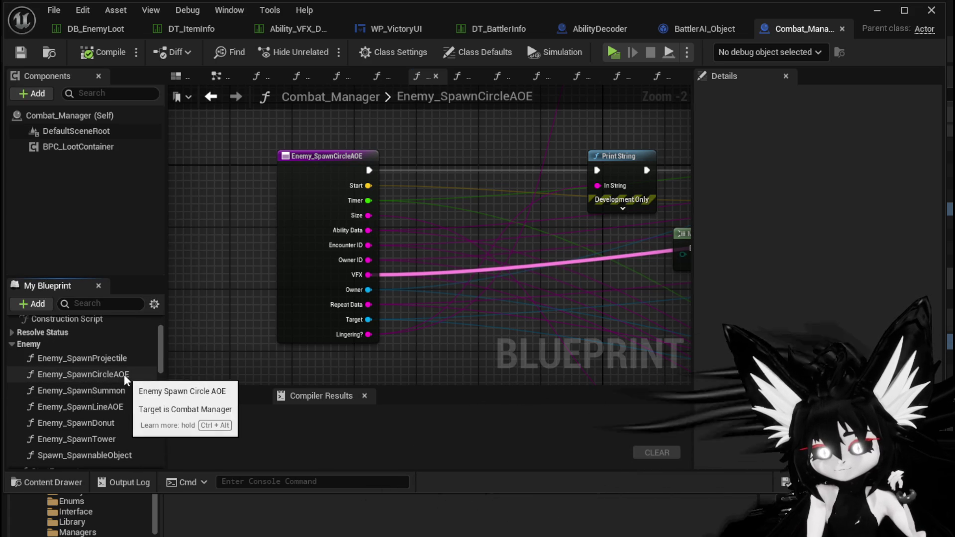
click(124, 375)
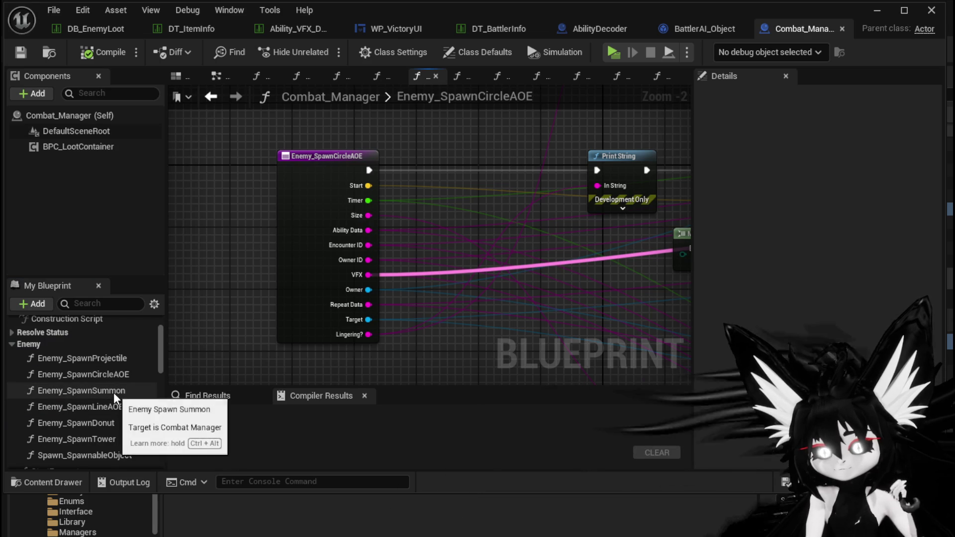
- Pan to the BP Circle Marker Lingering spawn node, then minimize to the level editor
scroll(119, 394, down, 1)
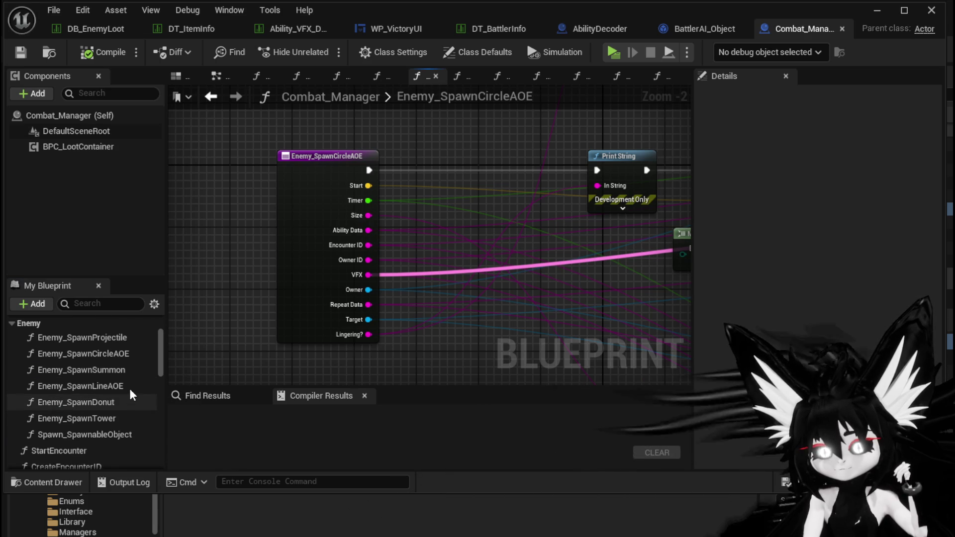
mouse_move(460, 147)
mouse_down()
mouse_move(282, 196)
mouse_move(431, 192)
mouse_move(468, 204)
mouse_move(250, 271)
mouse_move(665, 225)
mouse_move(645, 301)
mouse_up()
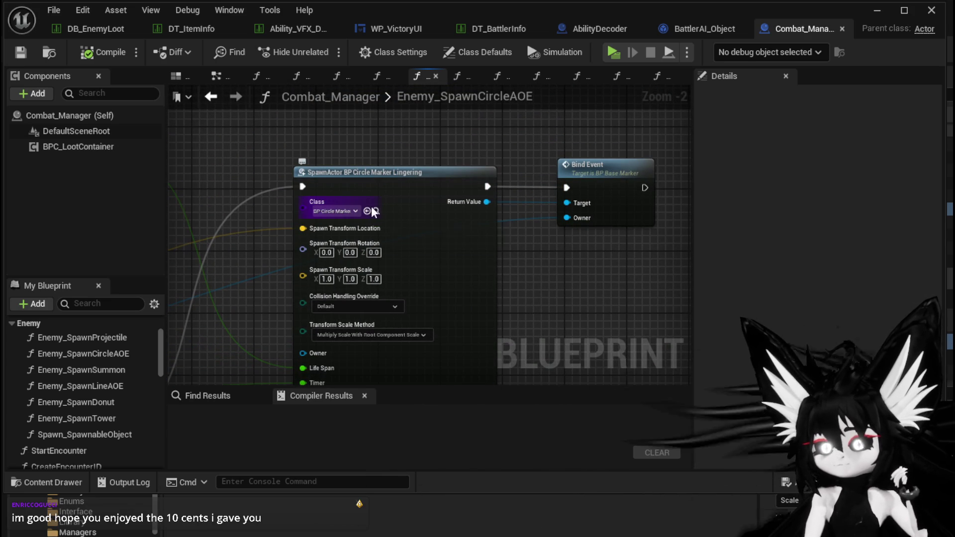
click(877, 14)
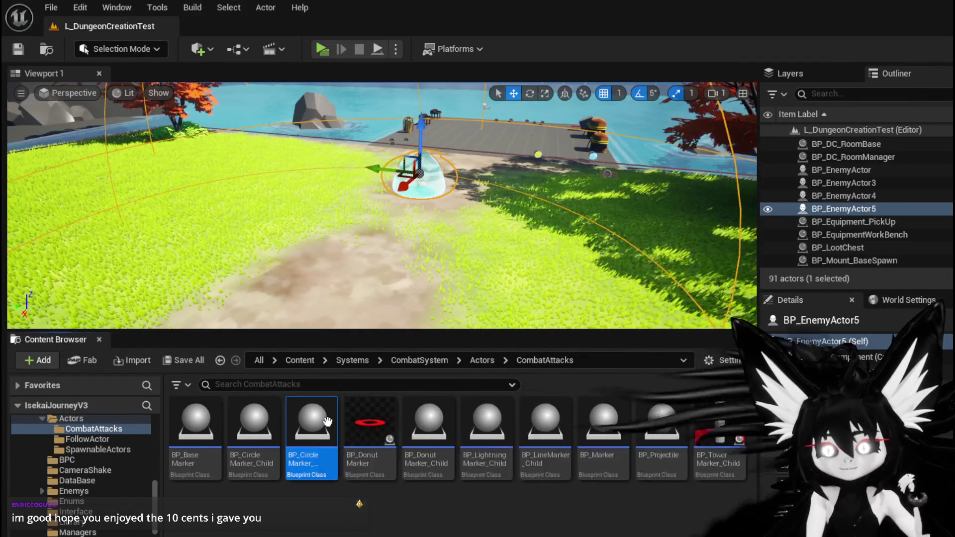
- Open BP_CircleMarker_Lingering and pan its event graph to the Spawn System and SET nodes
double_click(328, 422)
mouse_move(373, 325)
mouse_down()
mouse_move(452, 316)
mouse_move(341, 304)
mouse_up()
scroll(340, 300, down, 8)
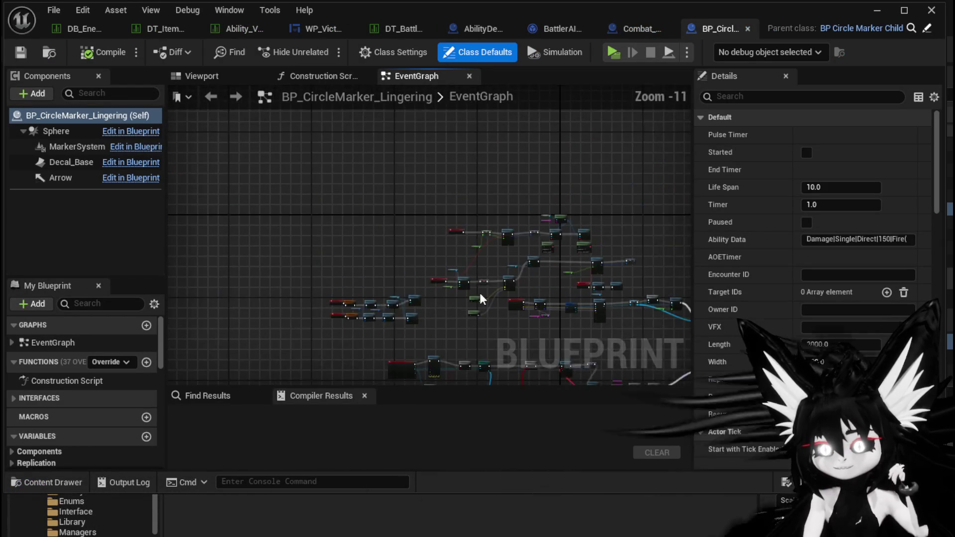
scroll(347, 229, up, 3)
scroll(347, 229, up, 5)
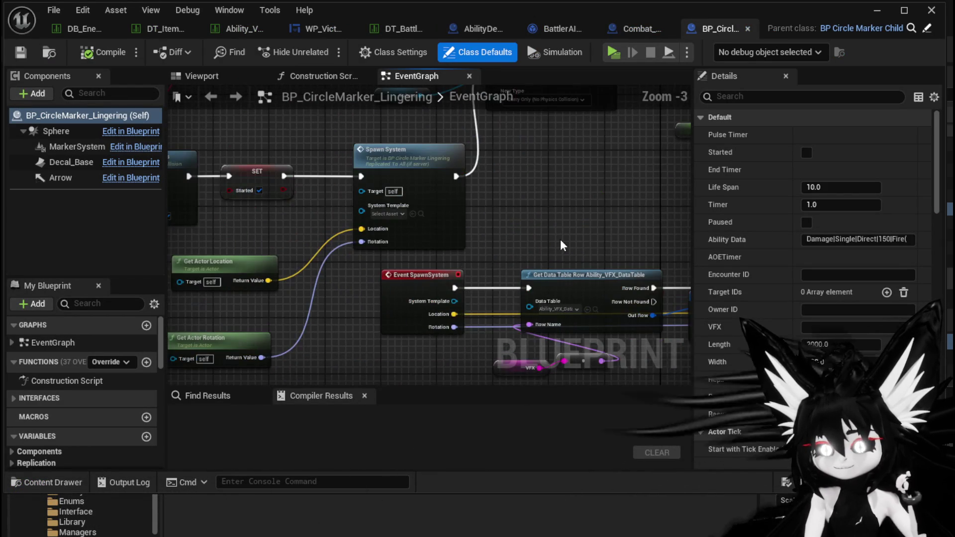
drag(560, 239, 383, 243)
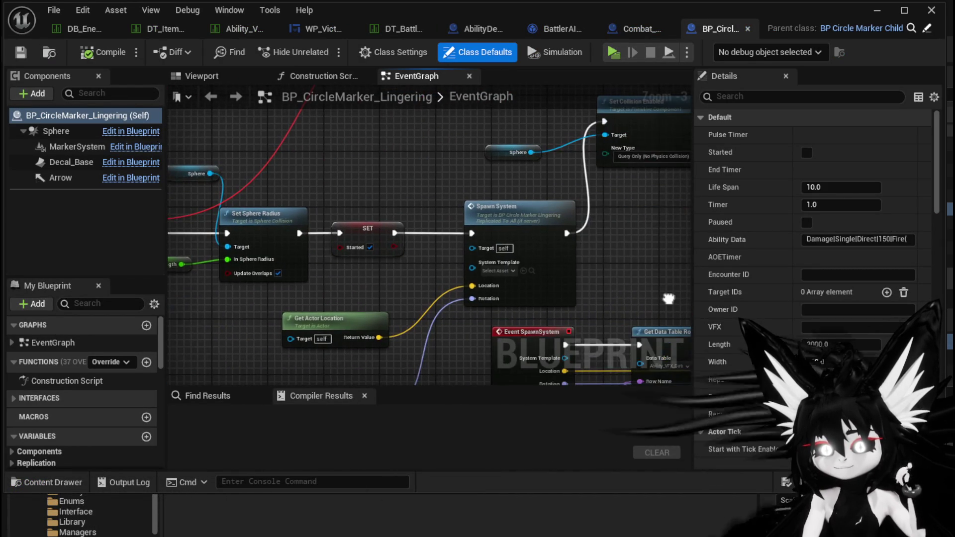
mouse_move(663, 280)
mouse_down()
mouse_move(513, 303)
mouse_move(468, 323)
mouse_move(369, 282)
mouse_up()
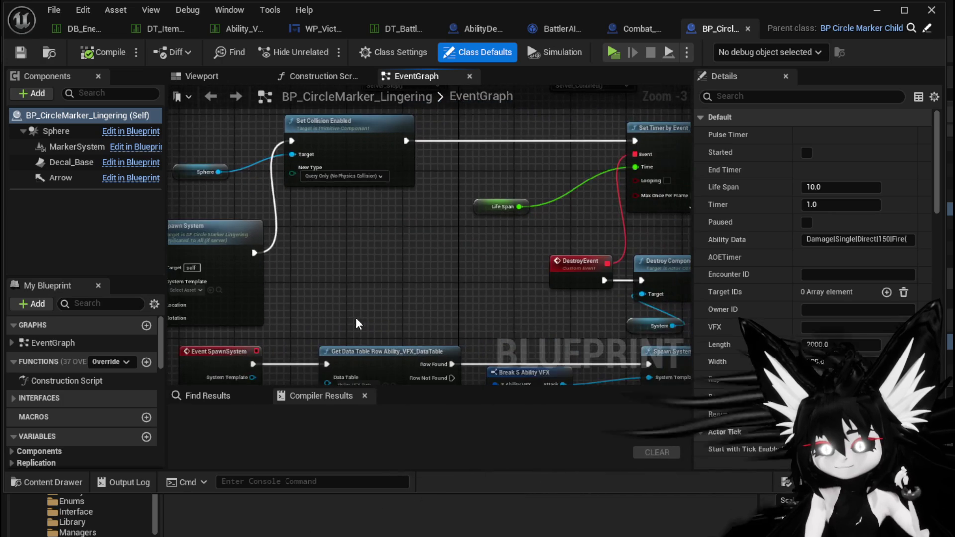
scroll(370, 283, down, 3)
scroll(370, 282, up, 4)
- Pan the graph to the Set Timer by Event and Set Niagara Variable nodes
mouse_move(313, 289)
mouse_down()
mouse_move(203, 290)
mouse_move(195, 354)
mouse_move(551, 186)
mouse_move(625, 172)
mouse_move(369, 193)
mouse_move(173, 177)
mouse_up()
mouse_move(406, 290)
mouse_down()
mouse_move(345, 288)
mouse_move(297, 271)
mouse_up()
scroll(297, 271, down, 5)
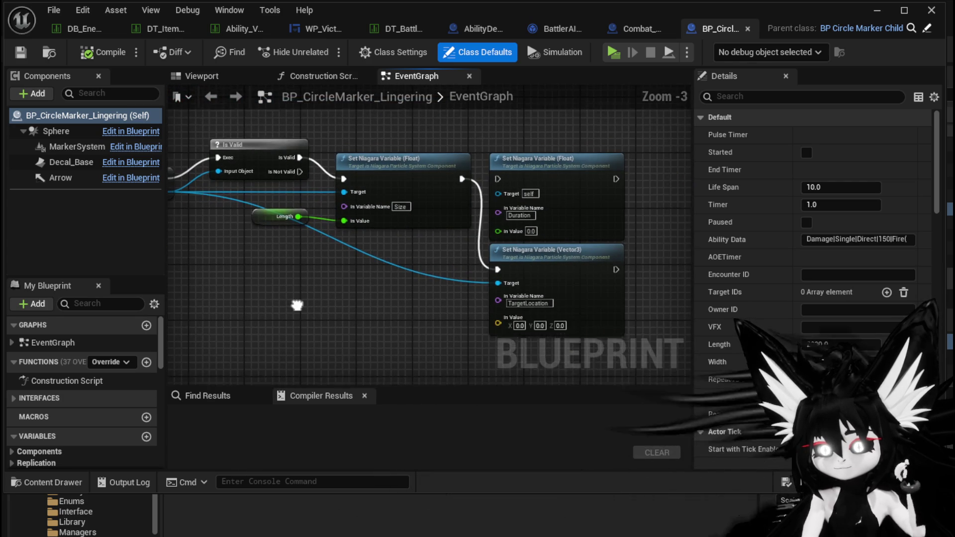
drag(417, 219, 503, 170)
scroll(254, 227, up, 4)
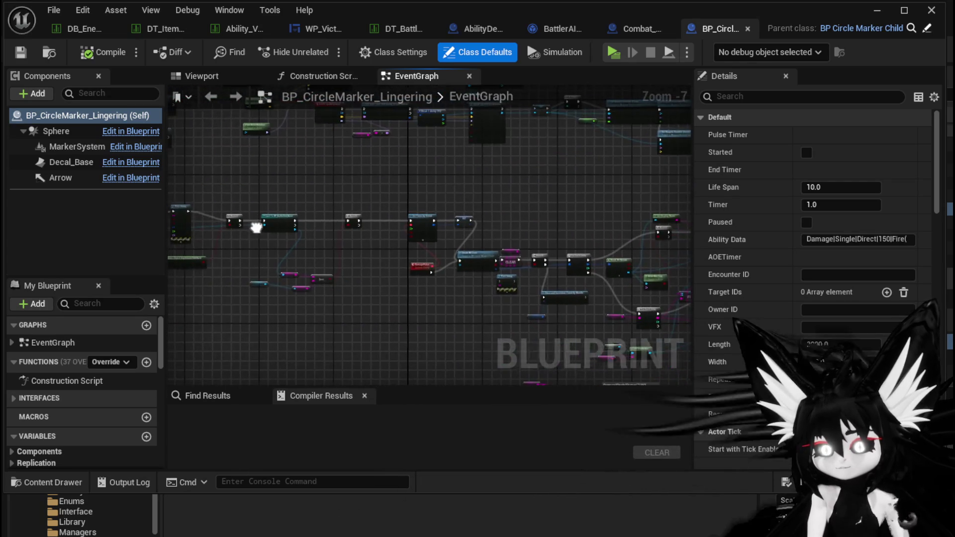
scroll(410, 172, down, 4)
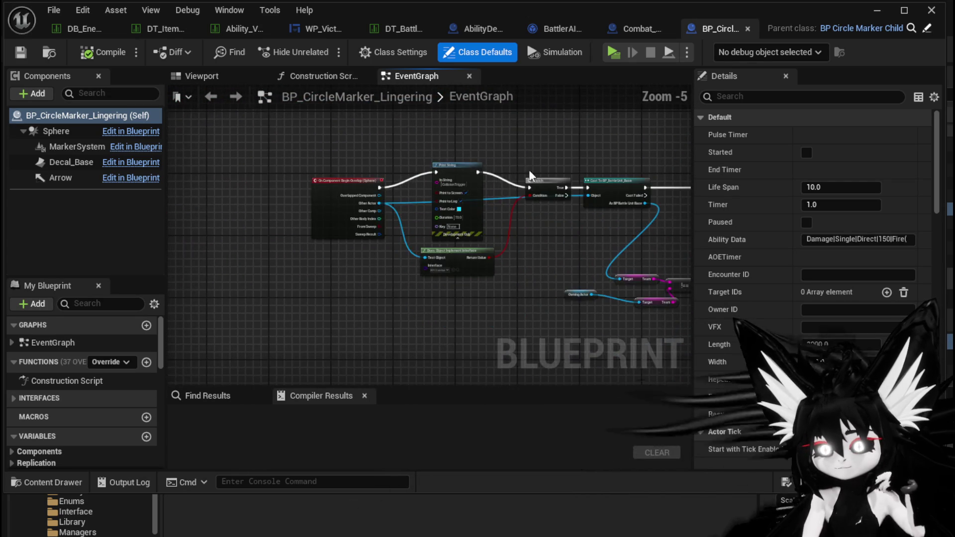
scroll(271, 188, up, 2)
drag(271, 188, 419, 194)
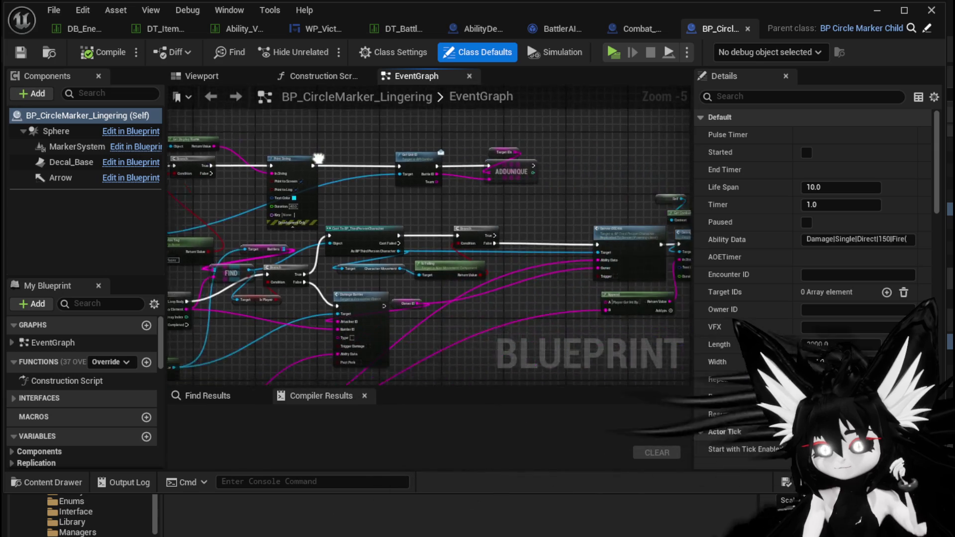
- Review the Event DamageEvent and Spawn System nodes, then return to Combat_Manager
scroll(419, 194, down, 3)
scroll(419, 194, up, 5)
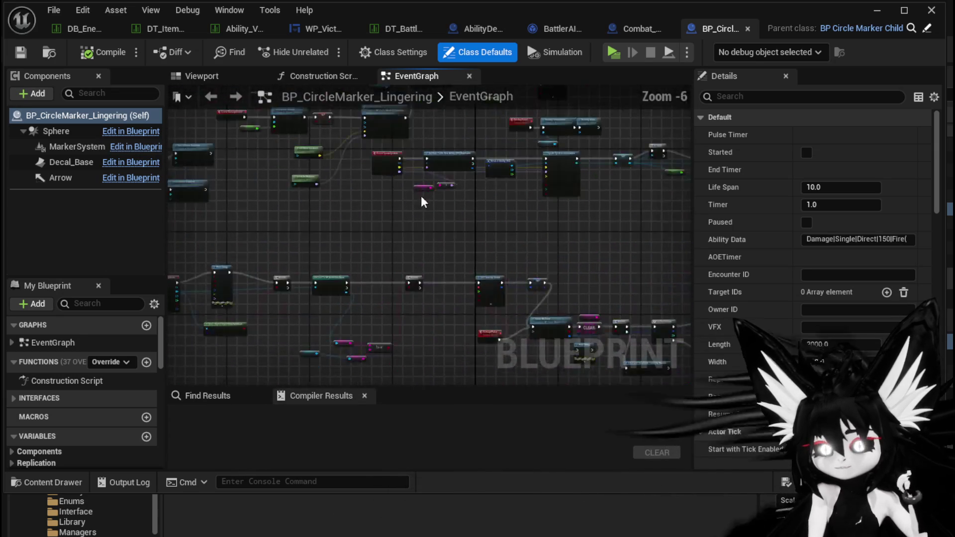
scroll(375, 195, up, 1)
scroll(375, 195, down, 2)
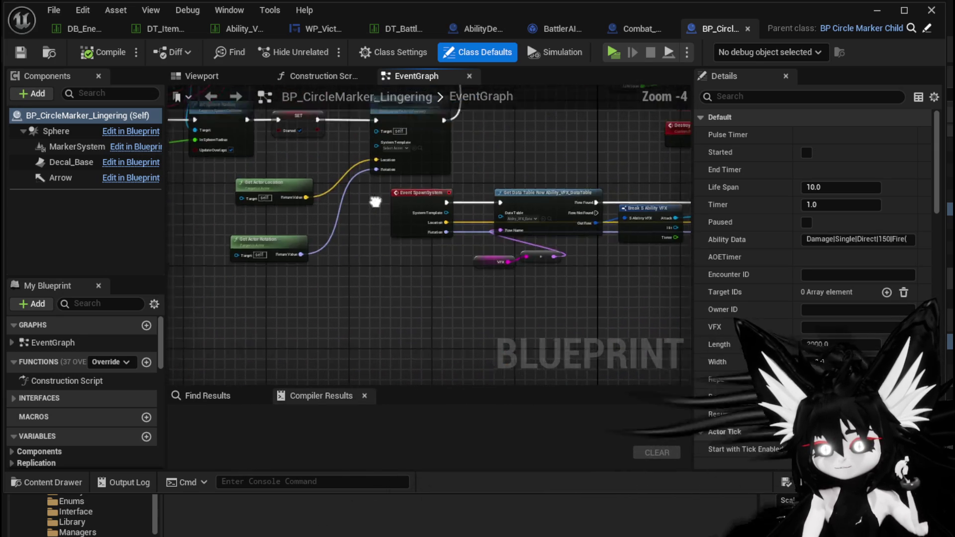
drag(375, 195, 468, 332)
scroll(425, 232, up, 2)
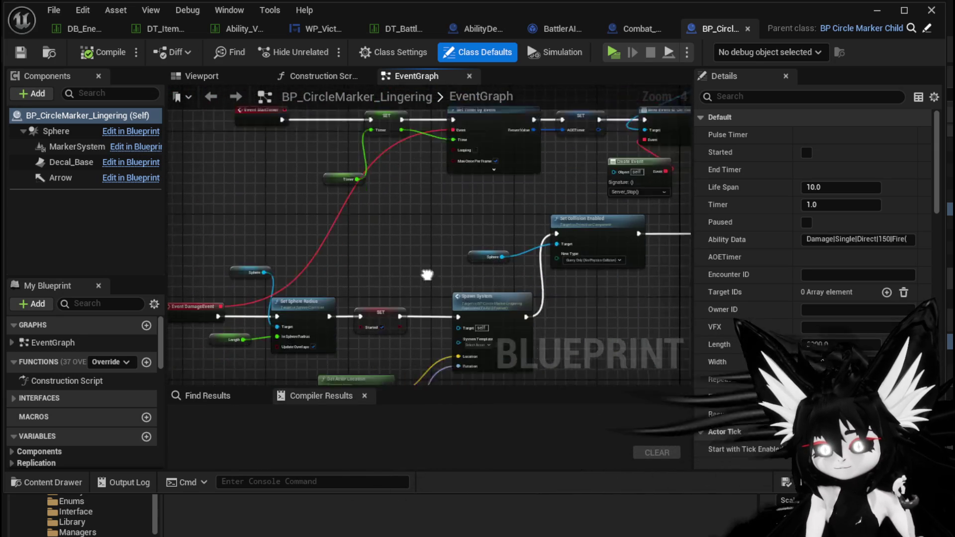
drag(486, 217, 401, 174)
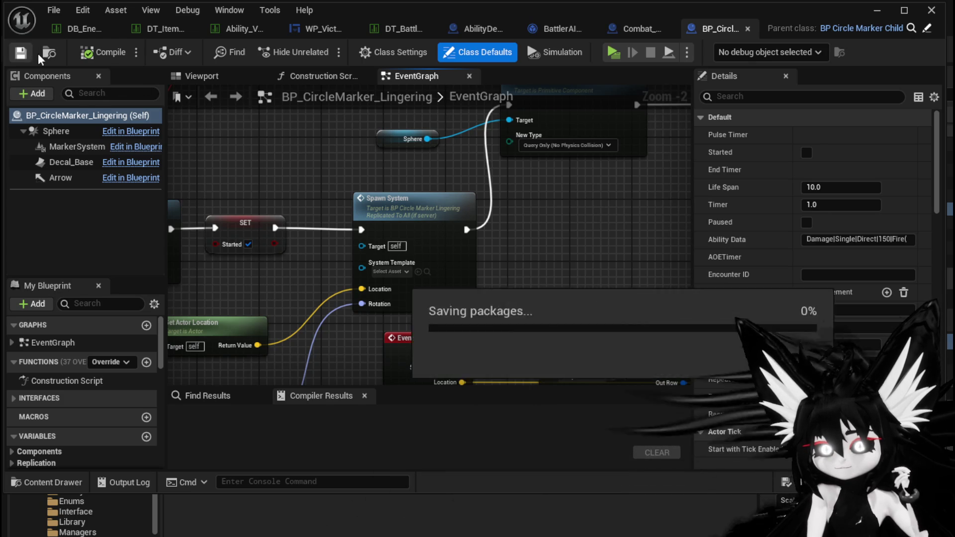
click(630, 31)
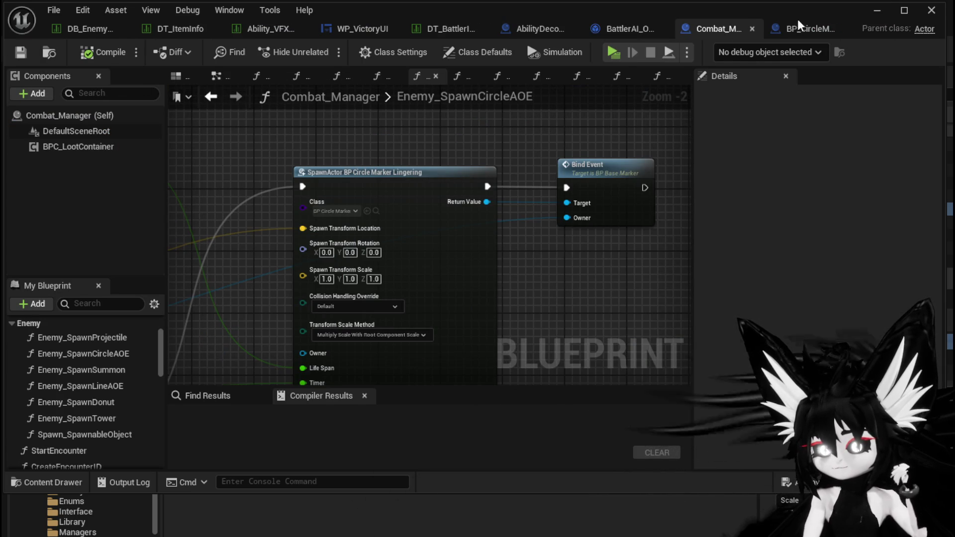
- Glance at the level, then return to BattlerAI_Object's MarkerSetup graph
click(878, 11)
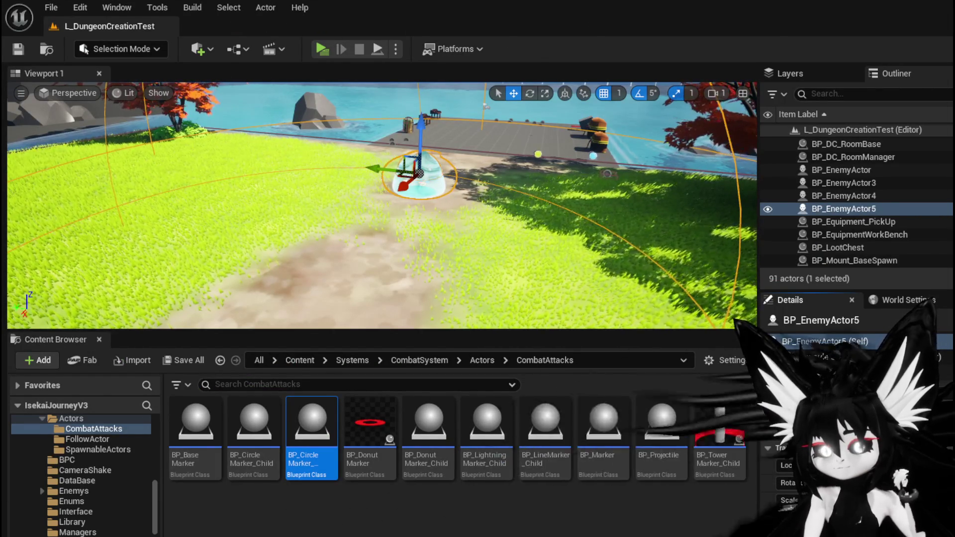
key(alt+Tab)
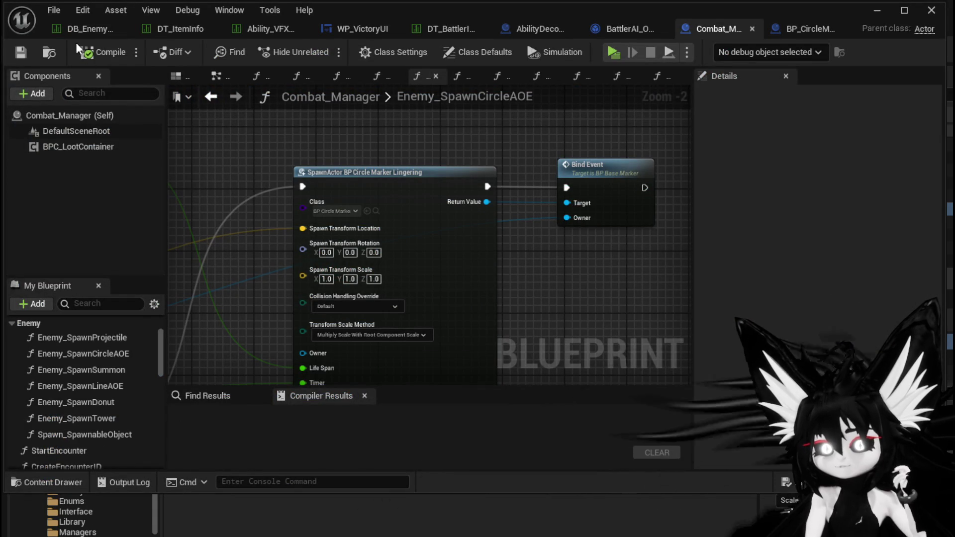
click(527, 29)
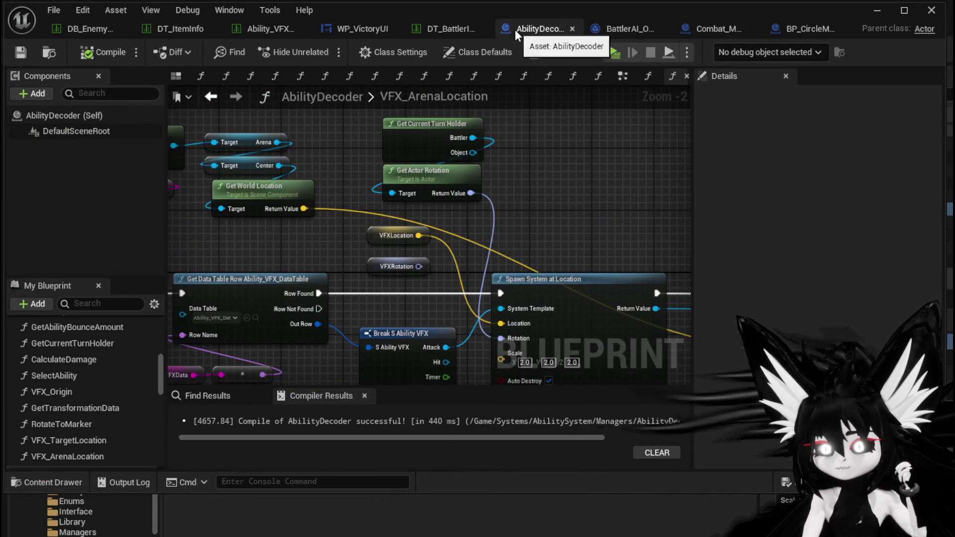
click(610, 28)
scroll(363, 131, down, 4)
scroll(348, 132, up, 2)
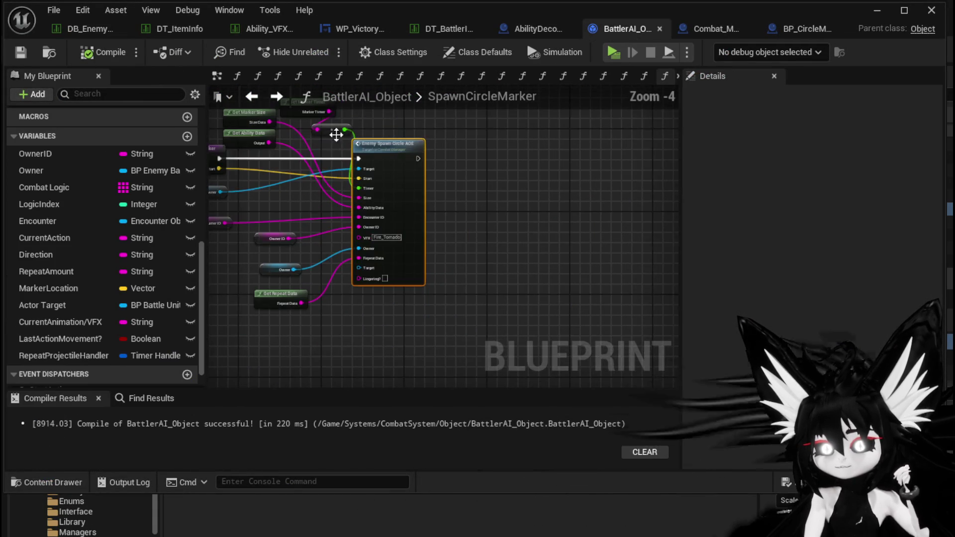
click(251, 96)
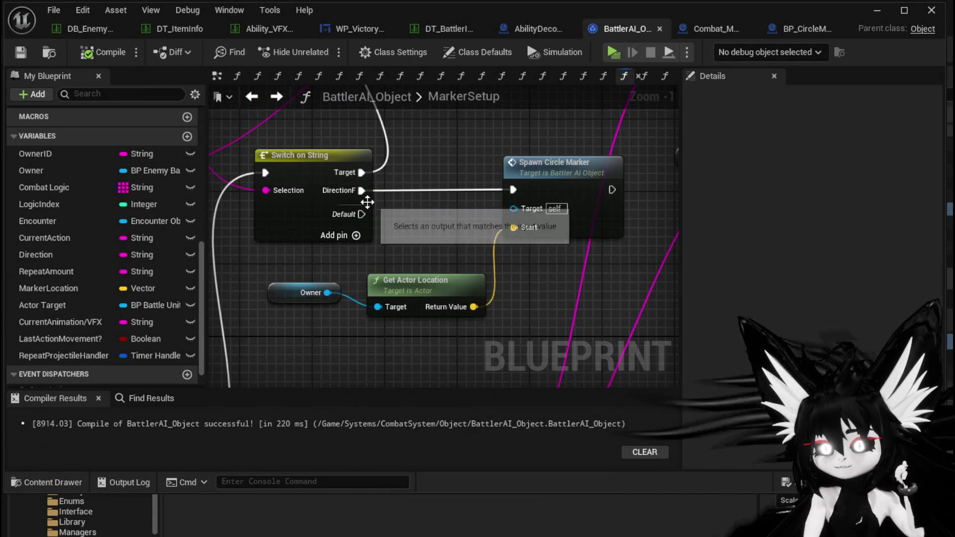
- Follow the Target Arena Location Circle node into Combat_Manager's Enemy_SpawnCircleAOE function
scroll(482, 155, up, 4)
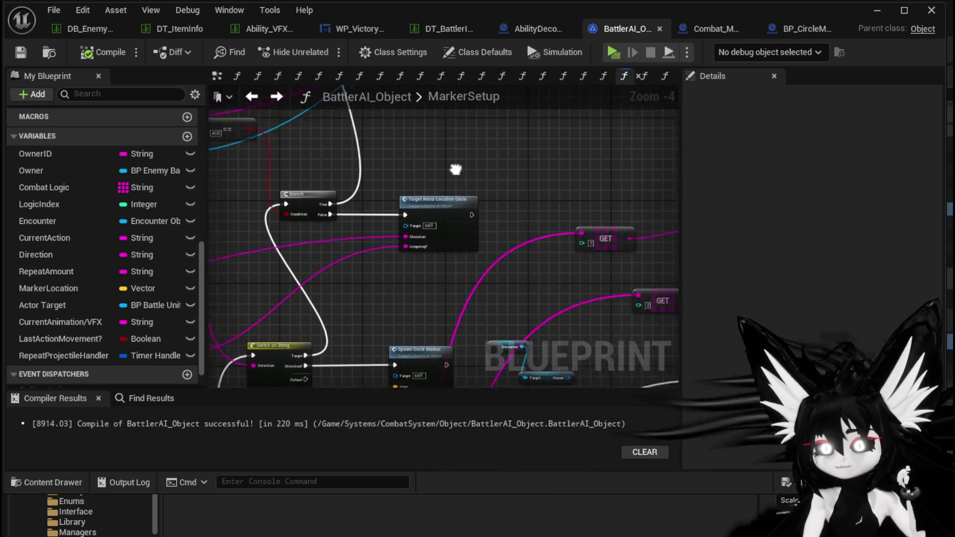
drag(437, 173, 543, 199)
double_click(527, 226)
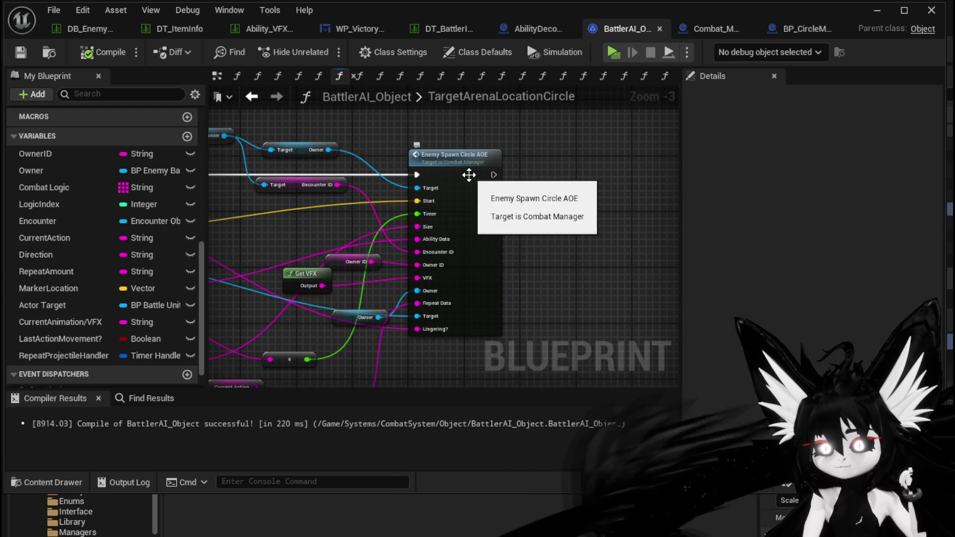
double_click(469, 174)
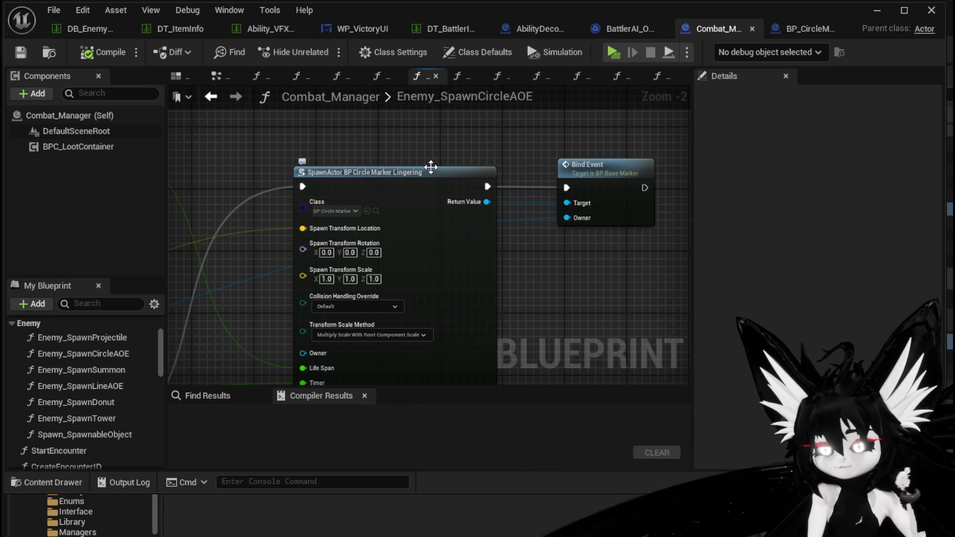
- Inspect the SpawnActor and Bind Event nodes and the nearby GET, Branch and Print String nodes
drag(432, 165, 495, 164)
scroll(378, 174, down, 2)
mouse_move(381, 187)
mouse_down()
mouse_move(488, 199)
mouse_move(499, 166)
mouse_up()
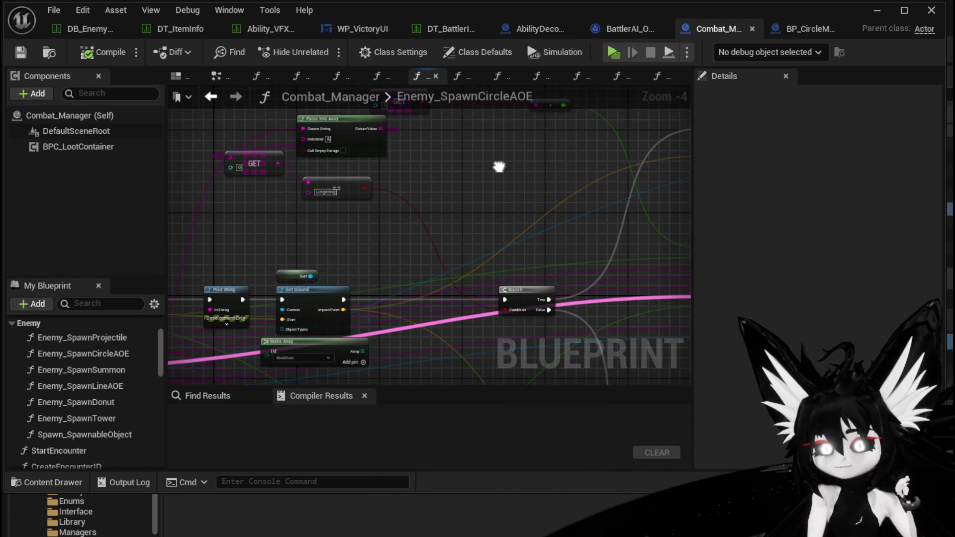
mouse_move(499, 166)
mouse_down()
mouse_move(325, 176)
mouse_move(305, 127)
mouse_move(390, 181)
mouse_up()
mouse_move(566, 277)
mouse_down()
mouse_move(350, 205)
mouse_move(435, 205)
mouse_up()
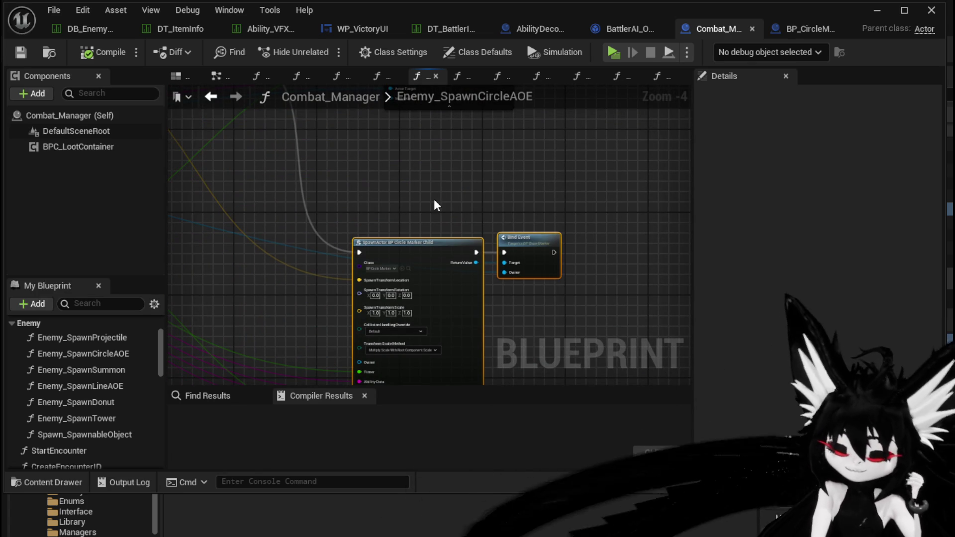
scroll(497, 223, down, 5)
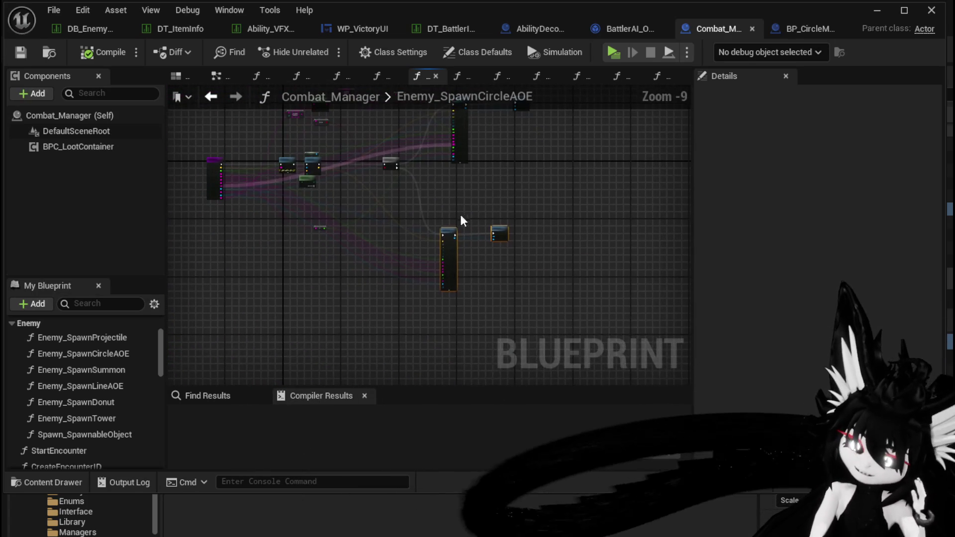
scroll(463, 199, up, 7)
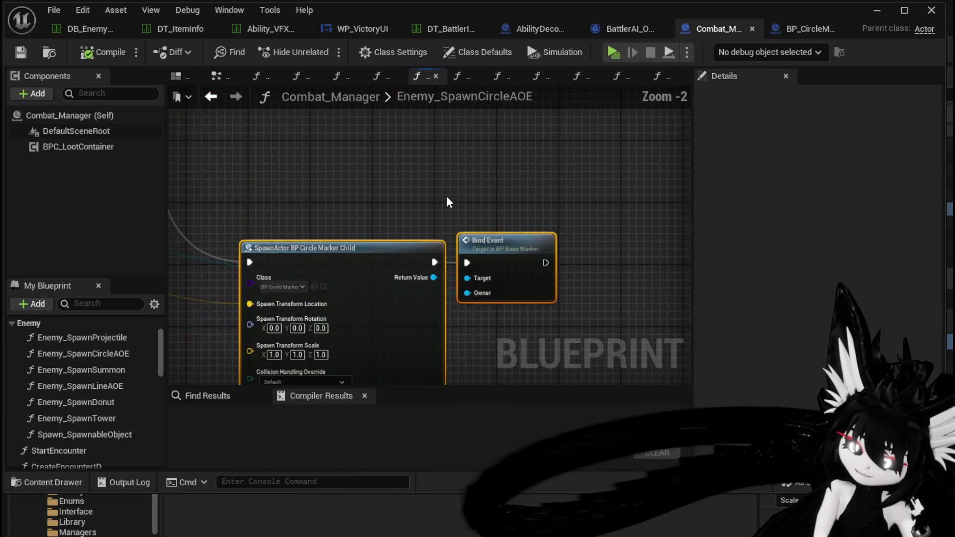
drag(448, 196, 482, 136)
click(481, 136)
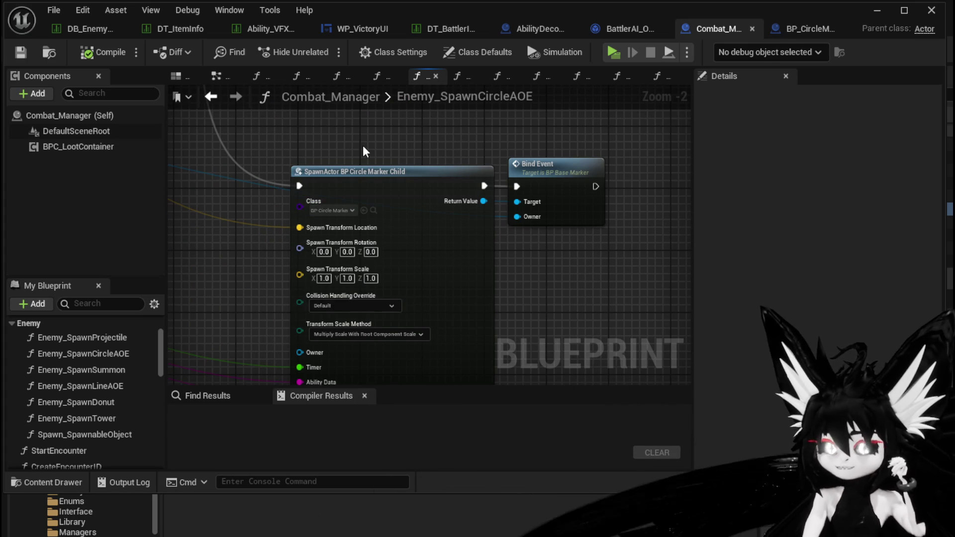
drag(365, 151, 432, 155)
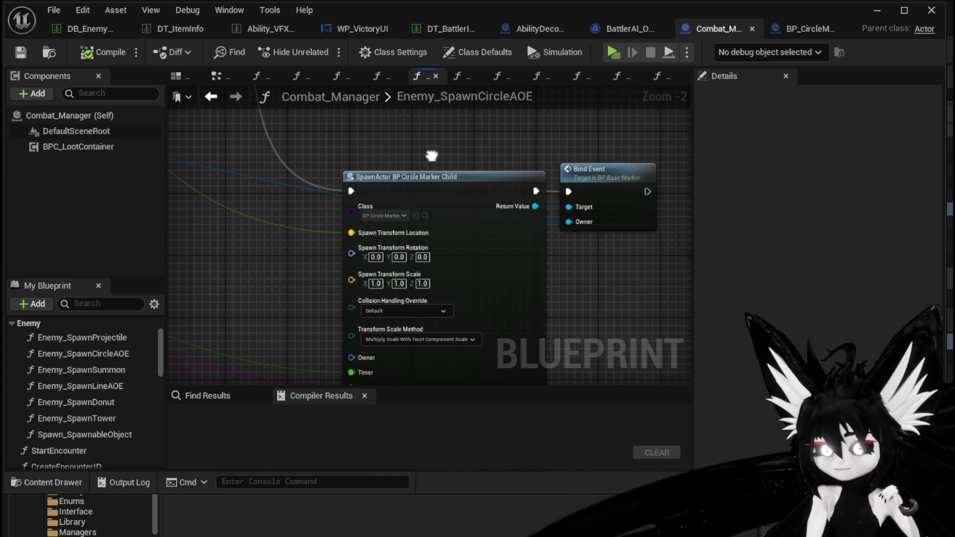
mouse_move(303, 280)
mouse_down()
mouse_move(352, 144)
mouse_move(344, 241)
mouse_up()
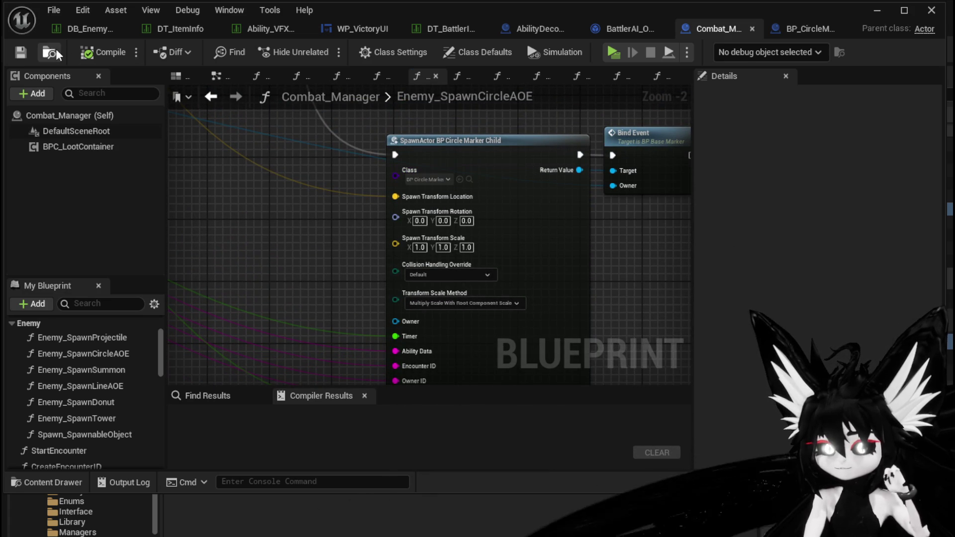
- Close the BP_CircleMarker_Lingering tab and return to the level editor
click(793, 29)
click(748, 29)
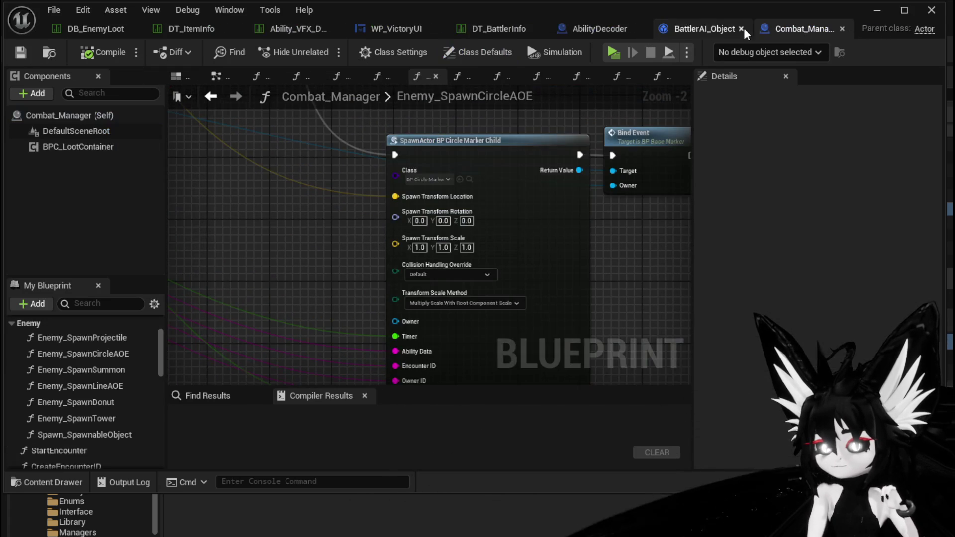
click(877, 10)
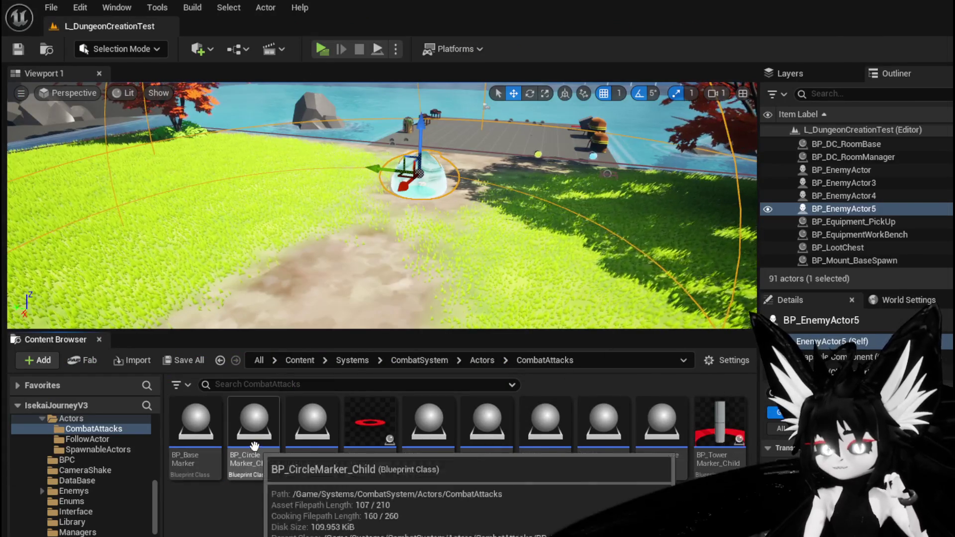
- Open BP_CircleMarker_Child and pan its event graph to the Event SetValues row
double_click(264, 455)
scroll(325, 242, down, 3)
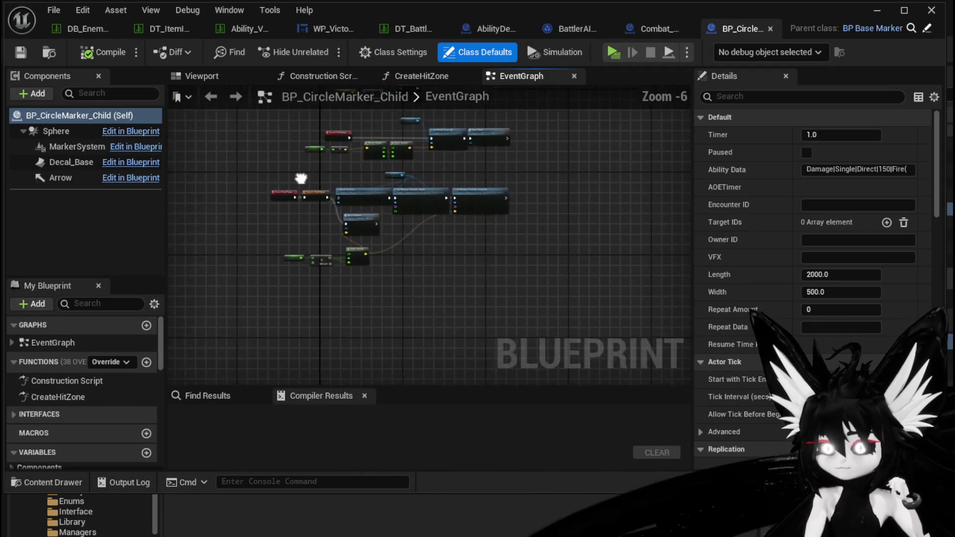
scroll(326, 199, up, 3)
mouse_move(378, 236)
mouse_down()
mouse_move(344, 160)
mouse_move(312, 151)
mouse_move(300, 136)
mouse_move(293, 172)
mouse_move(275, 188)
mouse_move(386, 207)
mouse_up()
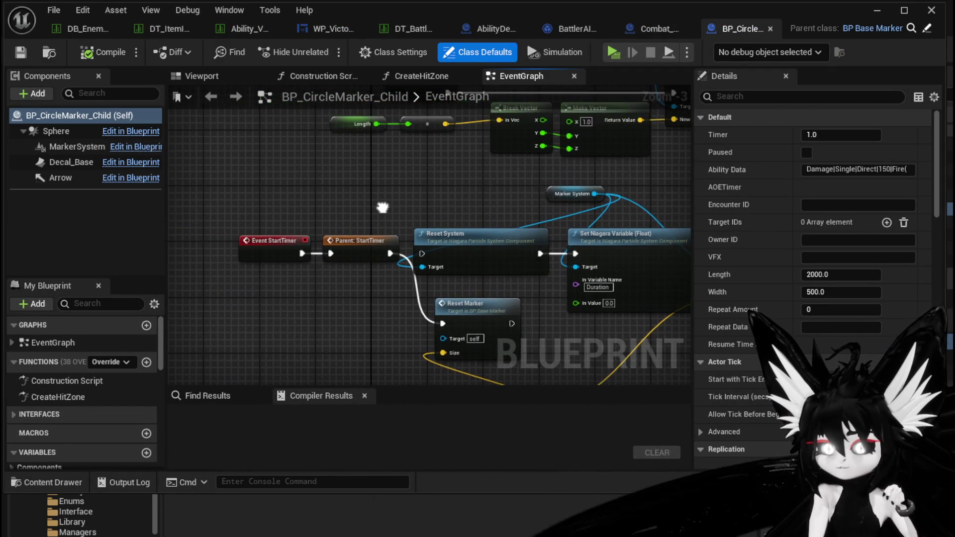
scroll(387, 207, down, 1)
mouse_move(342, 145)
mouse_down()
mouse_move(337, 96)
mouse_move(253, 321)
mouse_up()
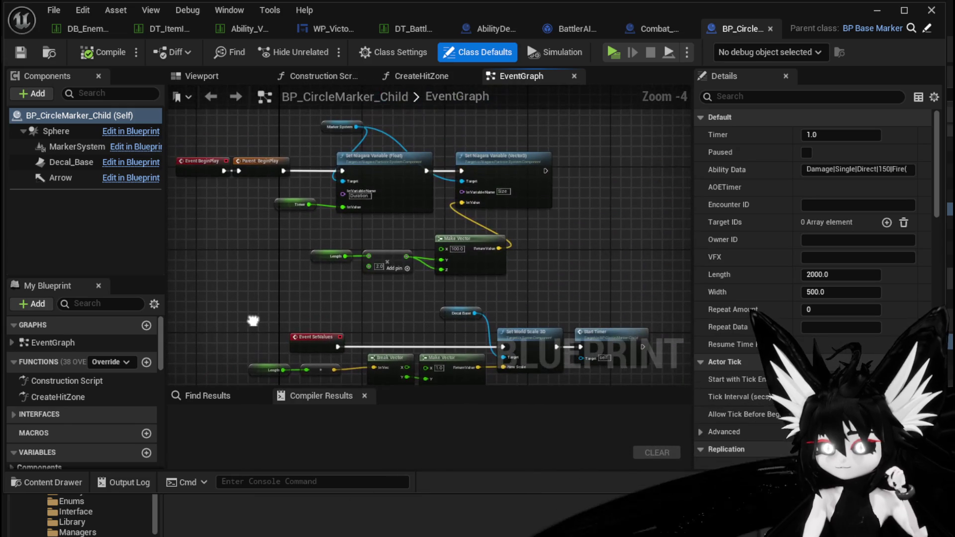
- Centre the Event SetValues and Niagara nodes, then go to parent class BP_BaseMarker
scroll(258, 270, down, 2)
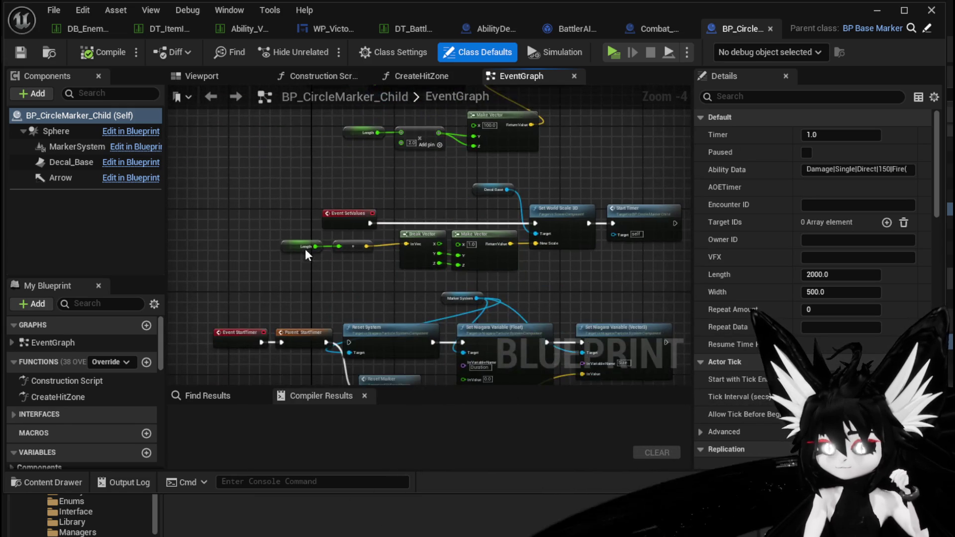
drag(258, 270, 300, 126)
scroll(281, 168, down, 2)
scroll(281, 168, up, 4)
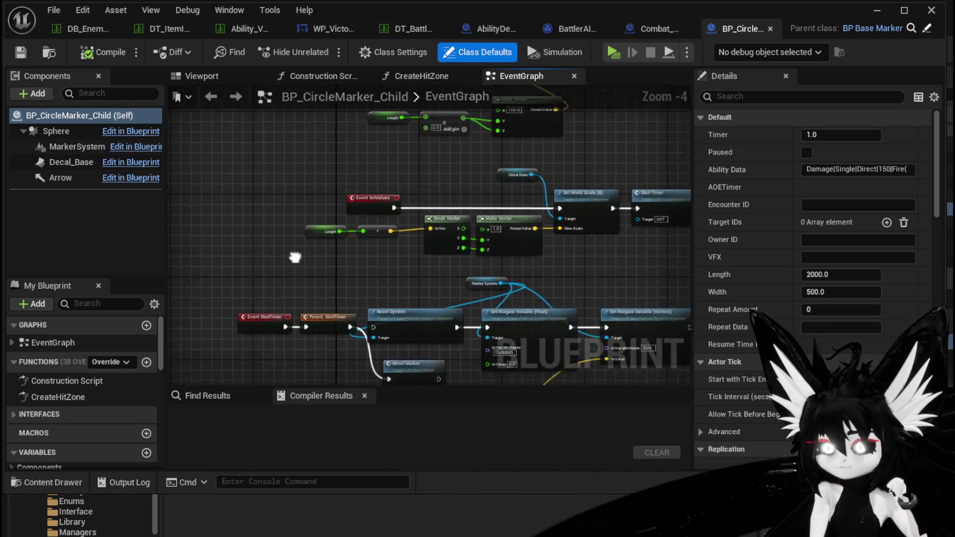
drag(288, 303, 200, 265)
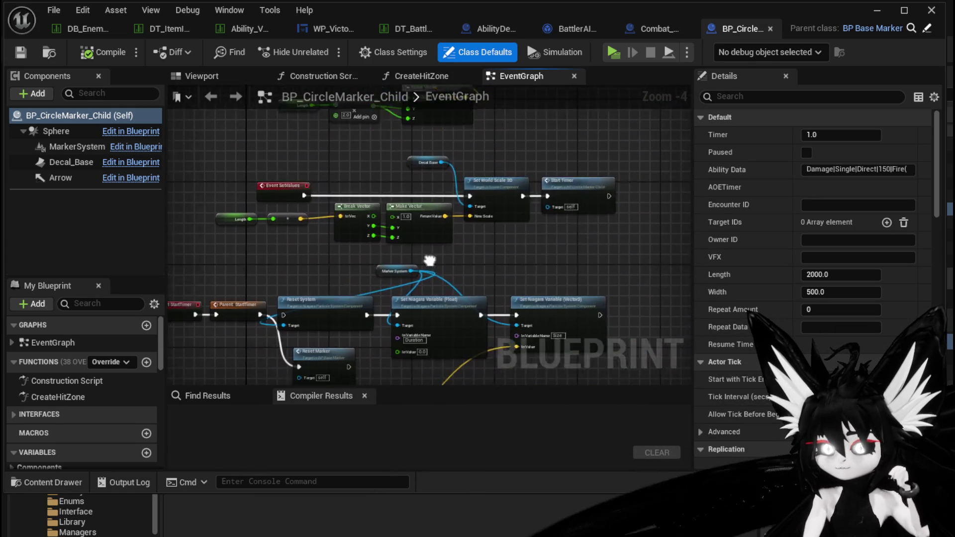
drag(229, 306, 316, 186)
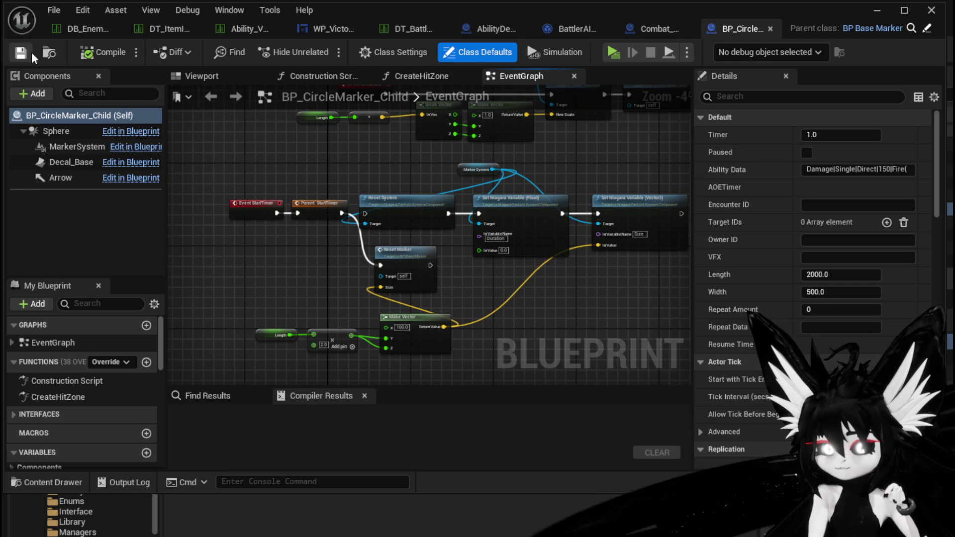
click(868, 28)
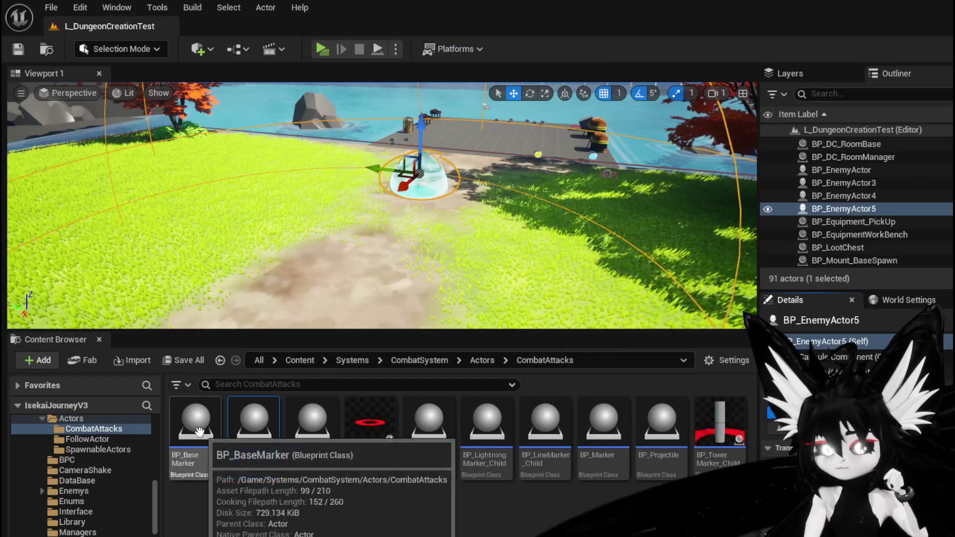
- Open BP_BaseMarker and centre its SetValues and Set World Scale nodes
double_click(208, 440)
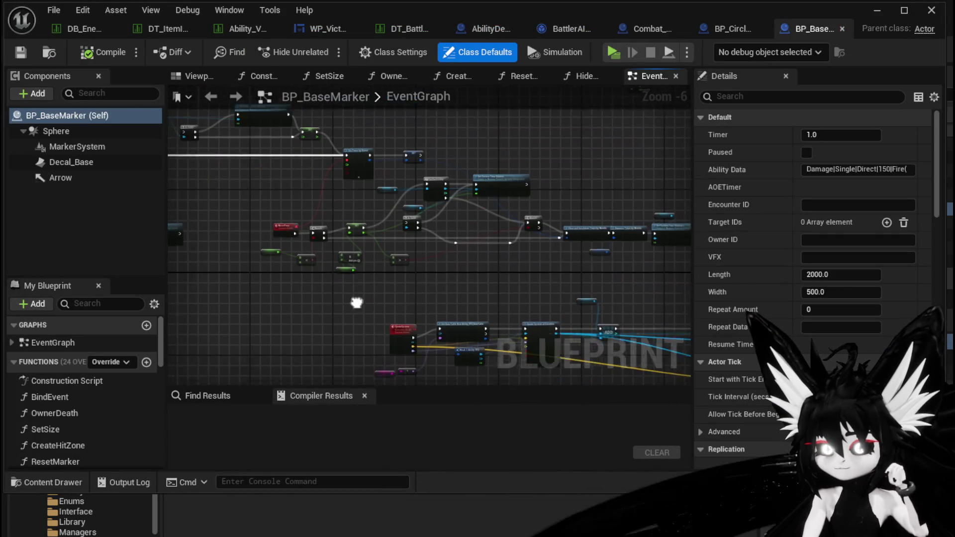
scroll(294, 214, up, 4)
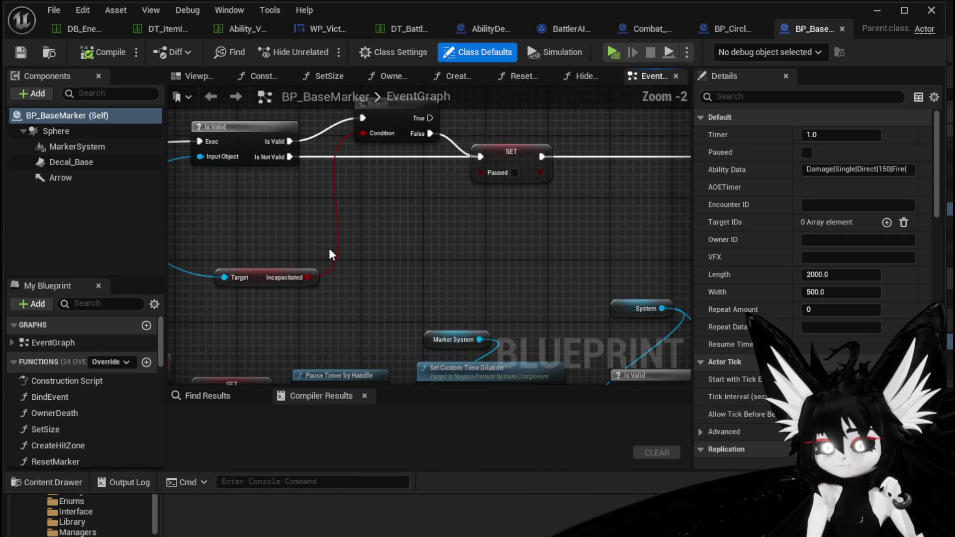
scroll(489, 307, down, 6)
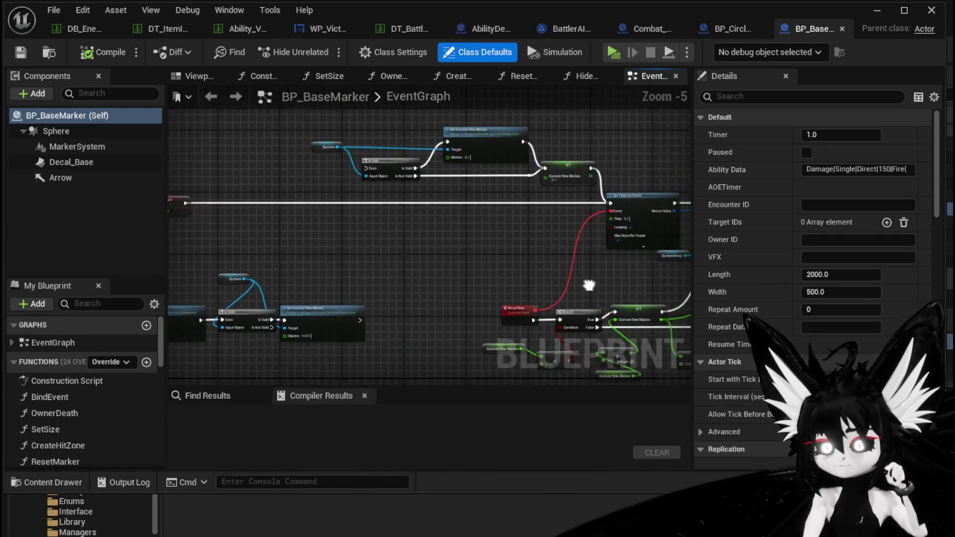
scroll(399, 255, up, 5)
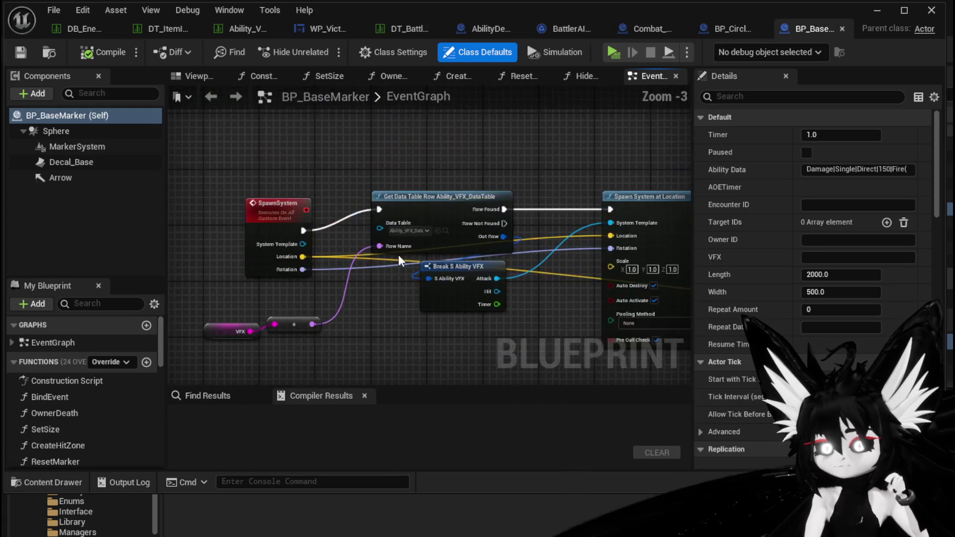
scroll(399, 255, down, 5)
scroll(480, 262, up, 5)
mouse_move(390, 241)
mouse_down()
mouse_move(193, 269)
mouse_move(194, 248)
mouse_up()
scroll(596, 169, down, 3)
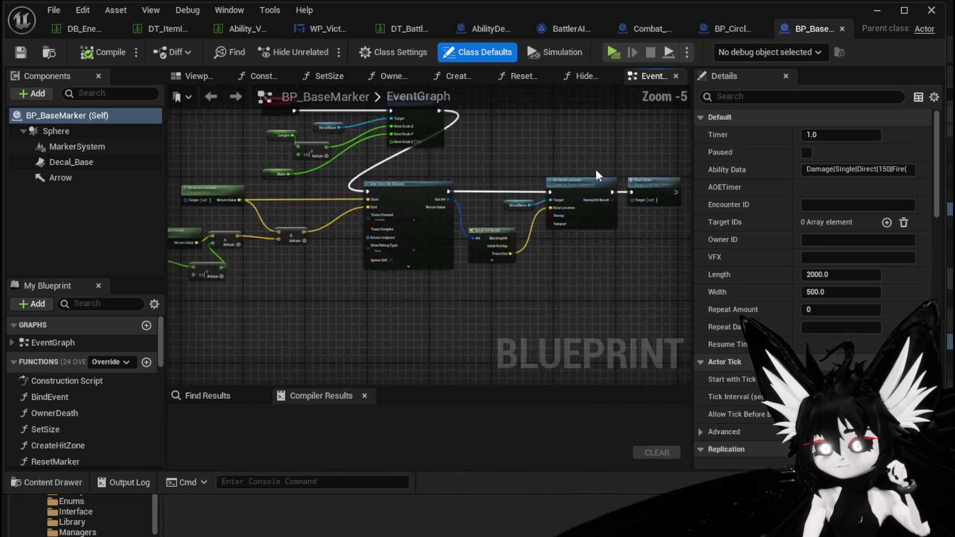
- Bring the DamageEvent, Hide Marker and Spawn System node chain into view
drag(628, 341, 638, 365)
drag(341, 295, 277, 122)
scroll(426, 179, up, 1)
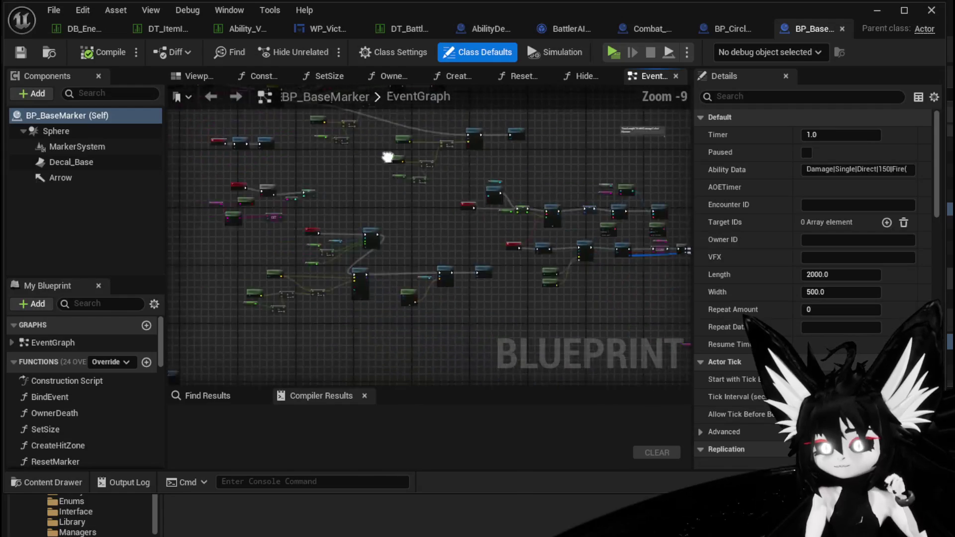
scroll(286, 266, up, 3)
drag(285, 265, 224, 197)
mouse_move(317, 236)
mouse_down()
mouse_move(292, 231)
mouse_move(232, 180)
mouse_up()
click(249, 219)
click(422, 192)
- Jump from the Spawn System call to the SpawnSystem custom event definition
scroll(422, 192, down, 2)
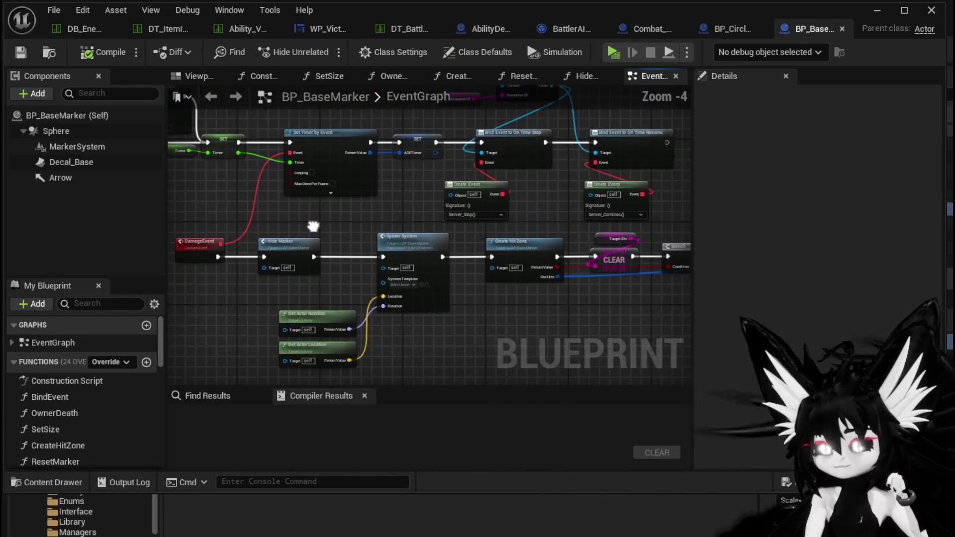
scroll(485, 269, up, 2)
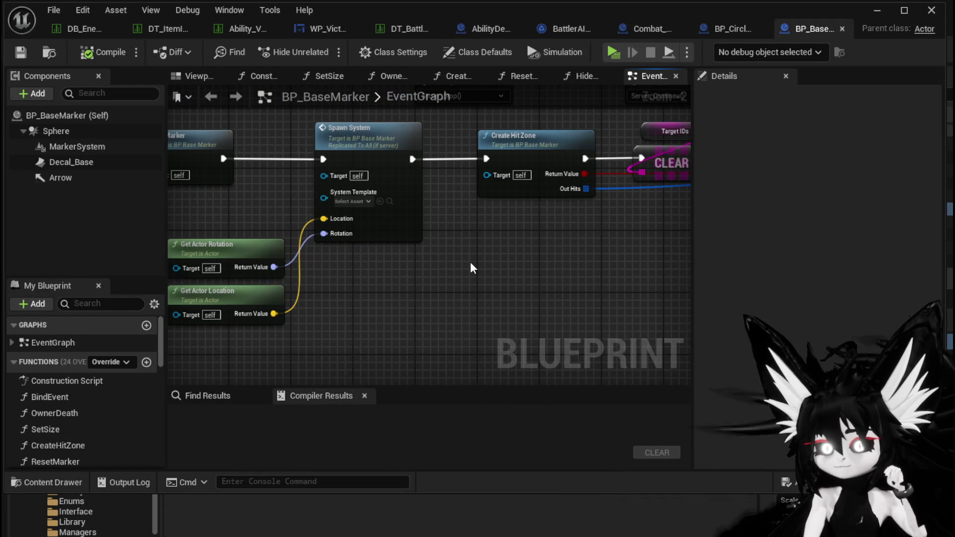
drag(470, 258, 602, 271)
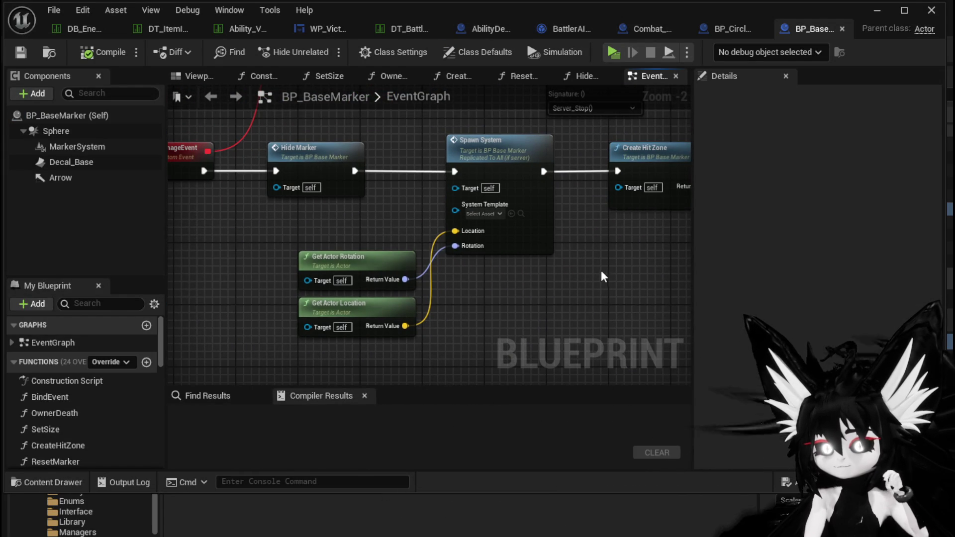
double_click(507, 234)
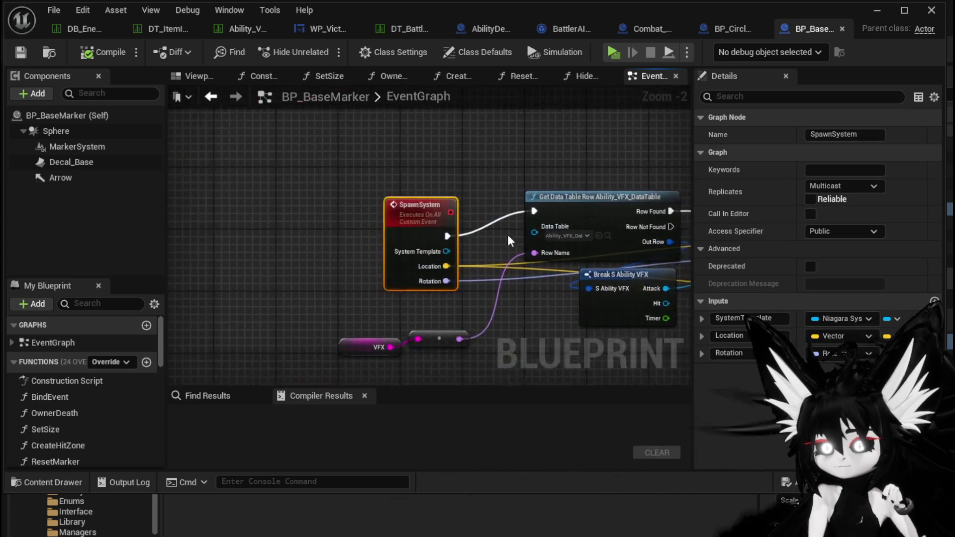
click(276, 284)
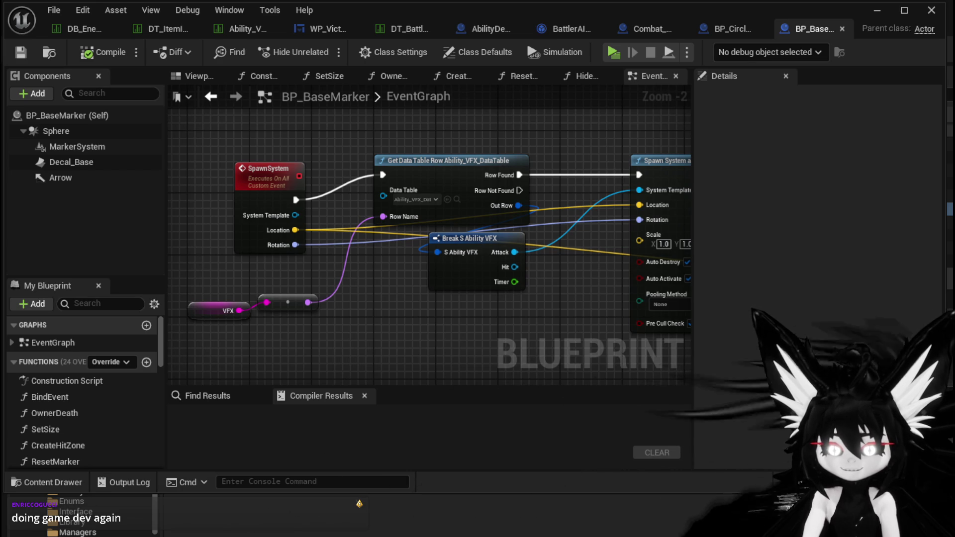
- Recentre BP_BaseMarker's SpawnSystem graph and close the BP_CircleMarker_Child tab
mouse_move(558, 294)
mouse_down()
mouse_move(534, 318)
mouse_move(542, 238)
mouse_up()
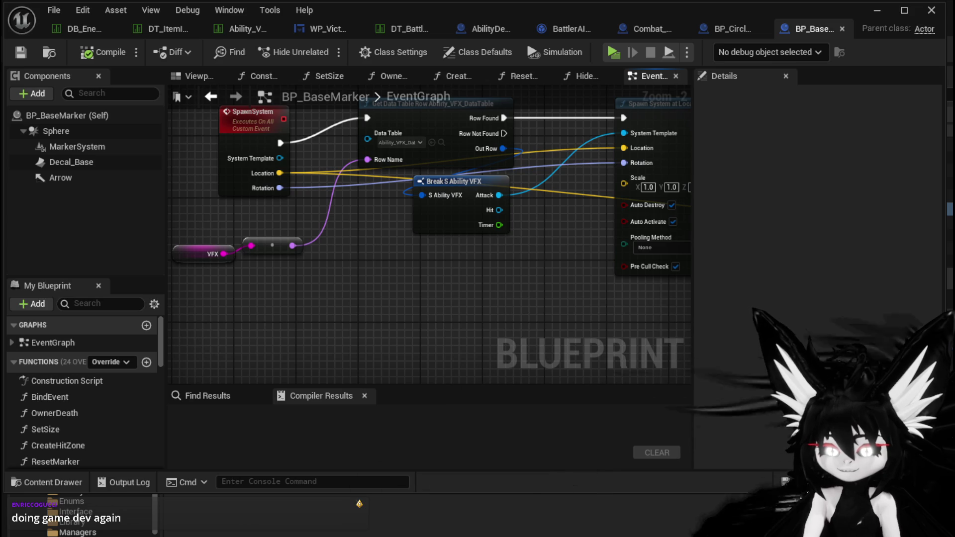
key(Home)
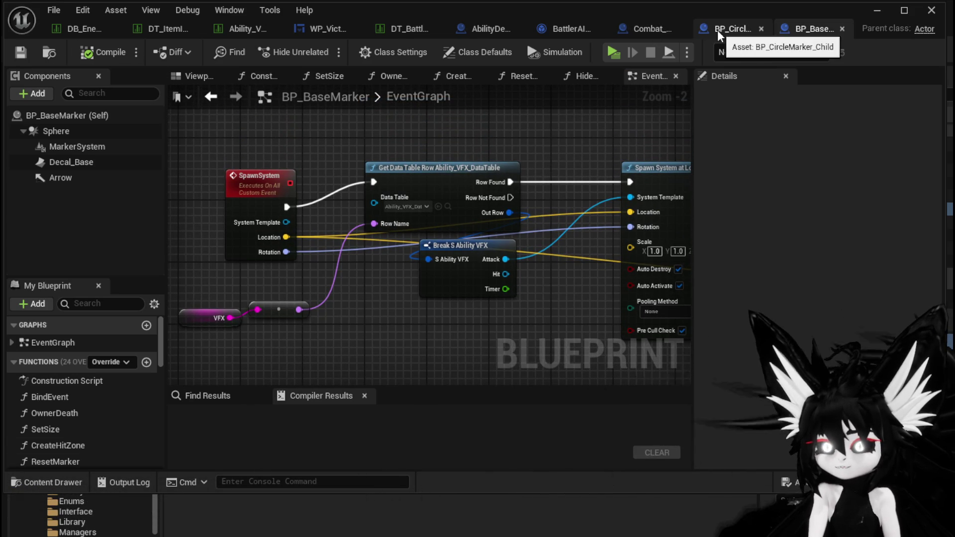
click(762, 28)
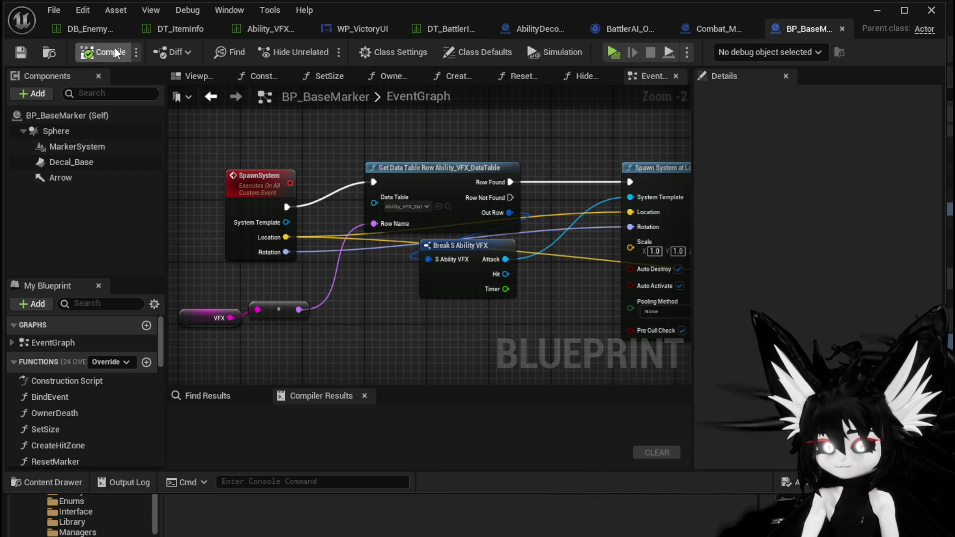
- Move the Get VFX node into place beside BattlerAI_Object's Enemy Spawn Circle AOE node
click(619, 29)
mouse_move(509, 178)
mouse_down()
mouse_move(526, 169)
mouse_move(351, 169)
mouse_move(472, 188)
mouse_move(325, 193)
mouse_up()
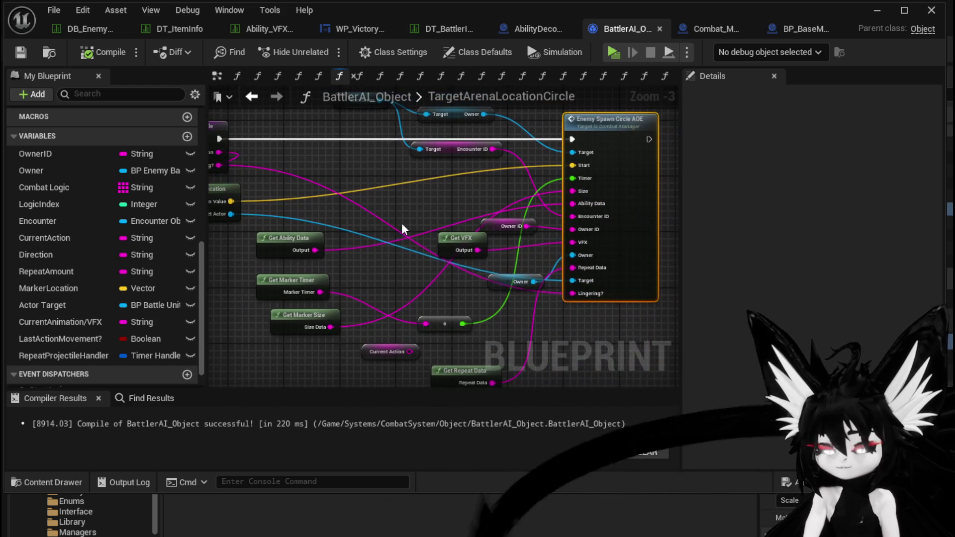
click(407, 247)
mouse_move(405, 247)
mouse_down()
mouse_move(412, 240)
mouse_move(397, 246)
mouse_up()
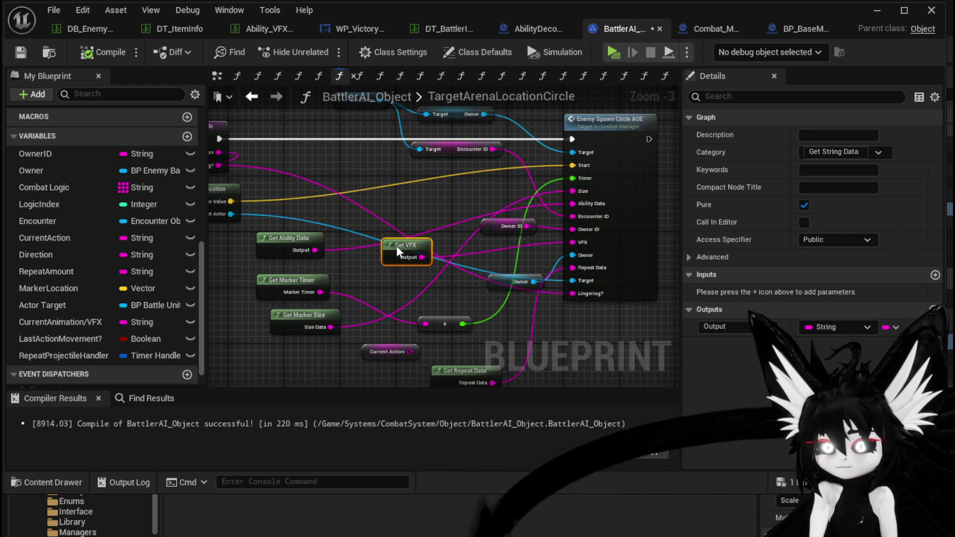
drag(398, 184, 417, 186)
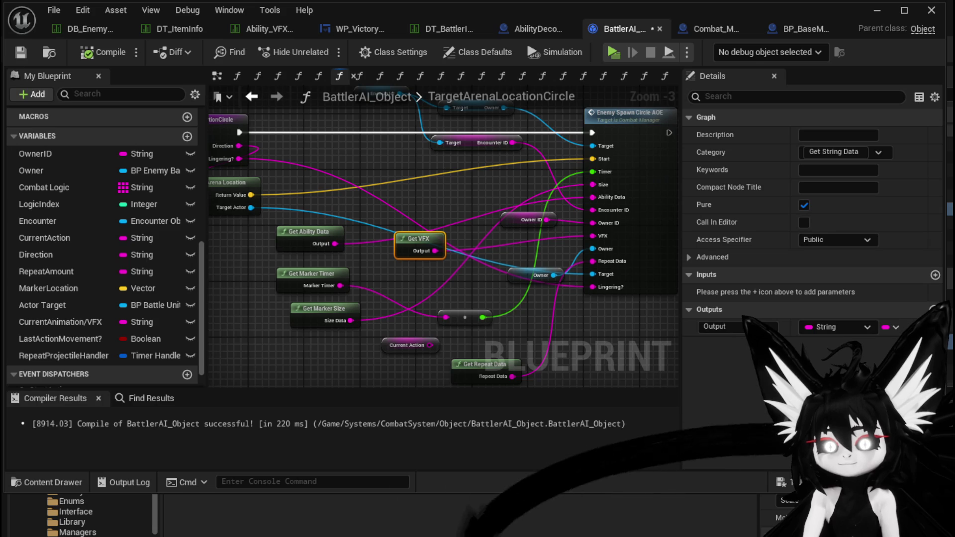
- Save the BattlerAI_Object blueprint with Ctrl+S
key(ctrl+s)
scroll(89, 165, up, 3)
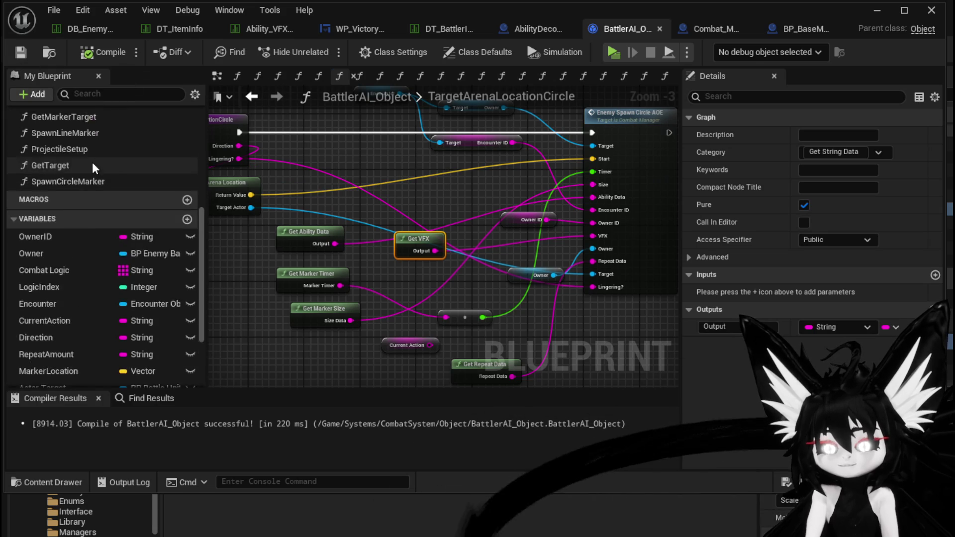
scroll(88, 166, up, 6)
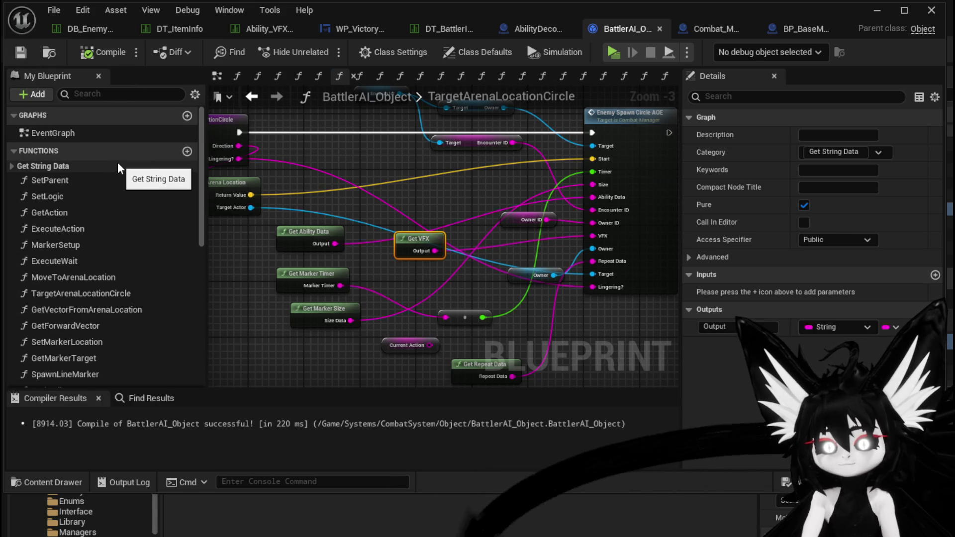
scroll(118, 167, down, 6)
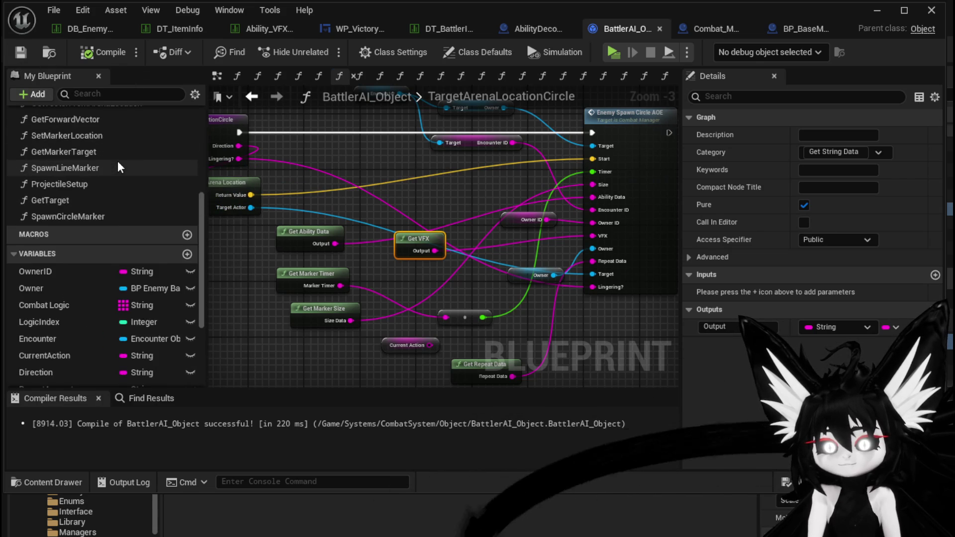
scroll(118, 168, down, 5)
scroll(120, 166, up, 10)
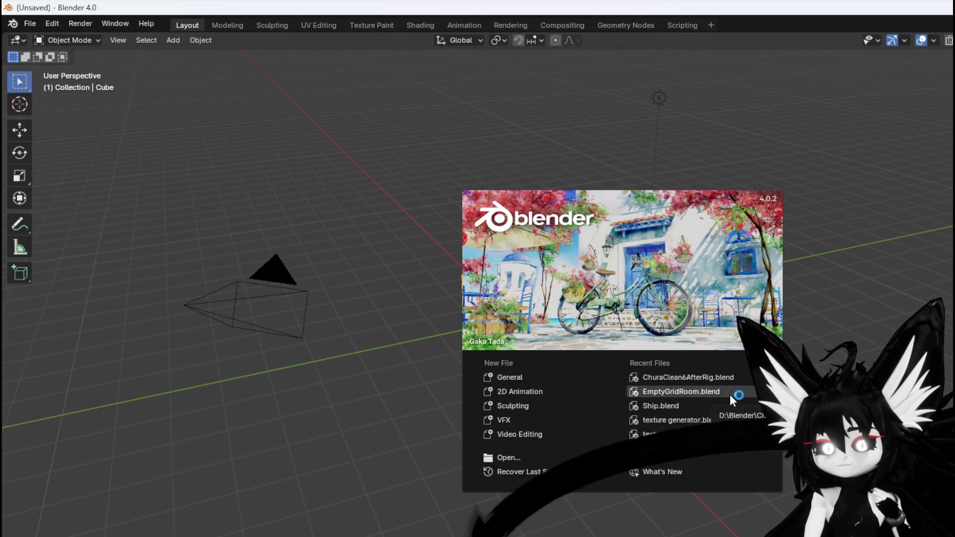
- Open ChuraClean6AfterRig.blend from the recent files list
click(34, 22)
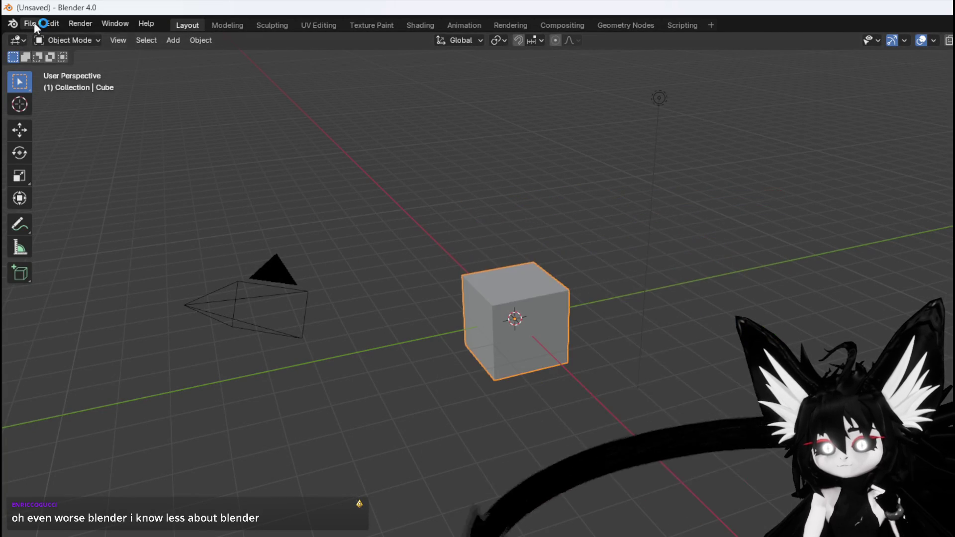
click(34, 22)
mouse_move(66, 64)
click(218, 63)
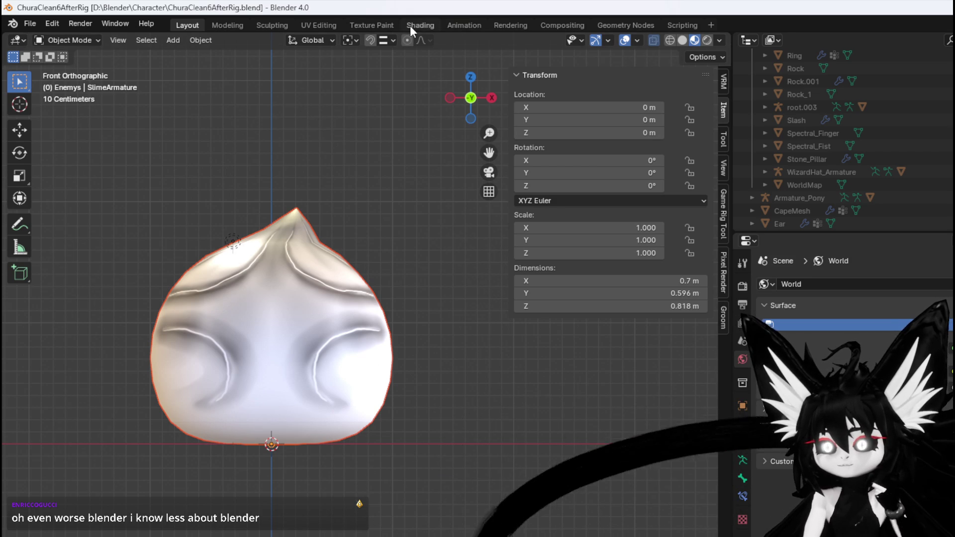
- Switch to the UV Editing workspace in Object Mode with Slime_Base.Water active
click(307, 25)
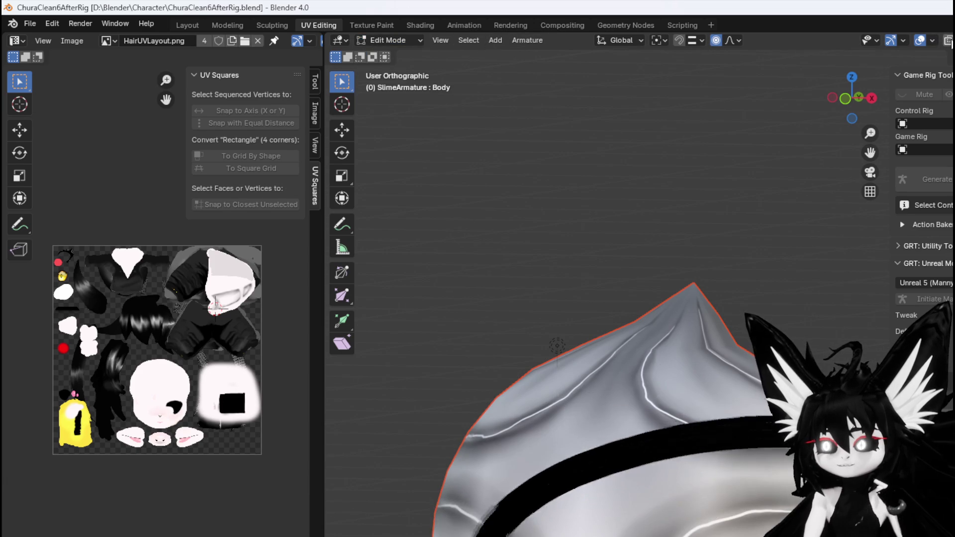
click(388, 40)
click(393, 53)
click(677, 297)
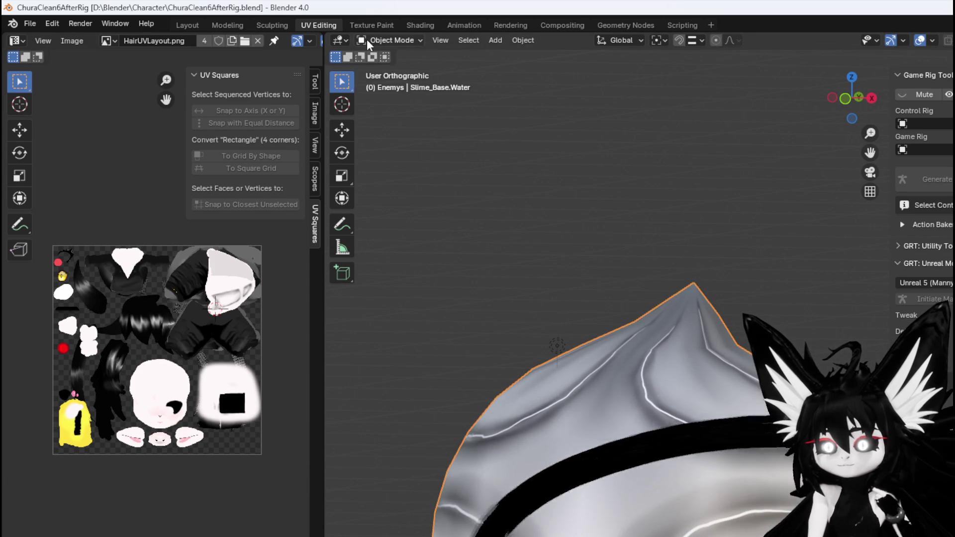
- Enter Edit Mode, widen the UV Editor, and display FireSlime_Test.png
click(388, 40)
click(393, 66)
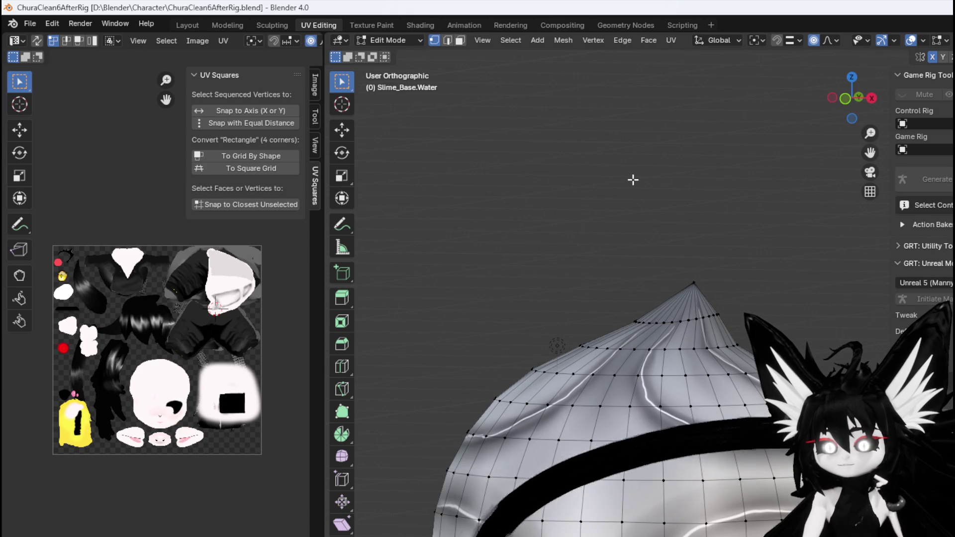
drag(324, 56, 440, 60)
click(352, 40)
scroll(413, 104, up, 3)
click(399, 84)
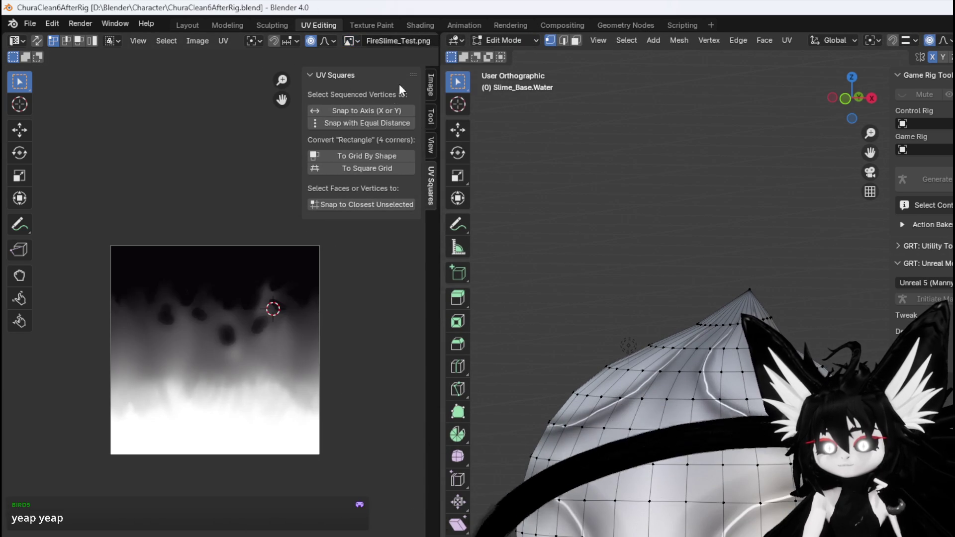
- Select all of the slime mesh and zoom in to check its UVs over the texture
key(a)
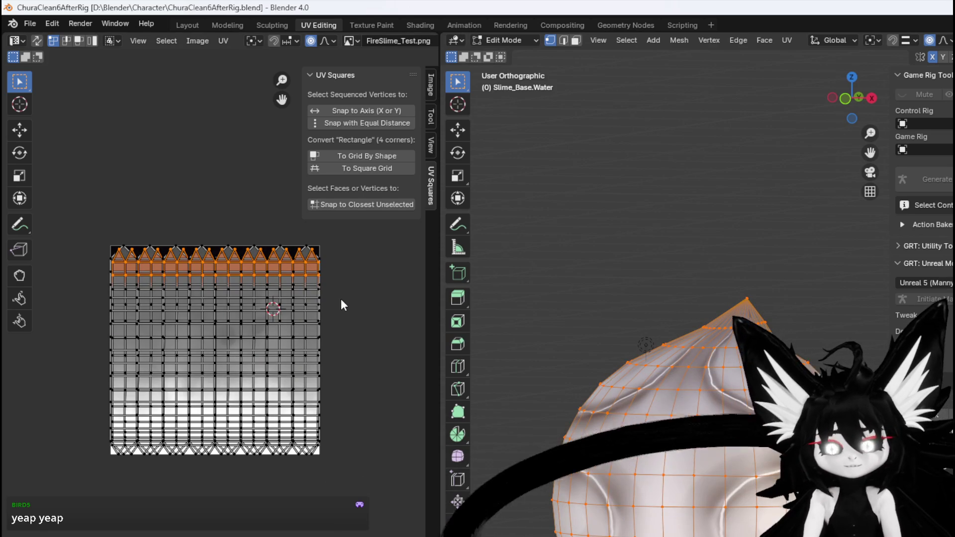
scroll(229, 285, up, 2)
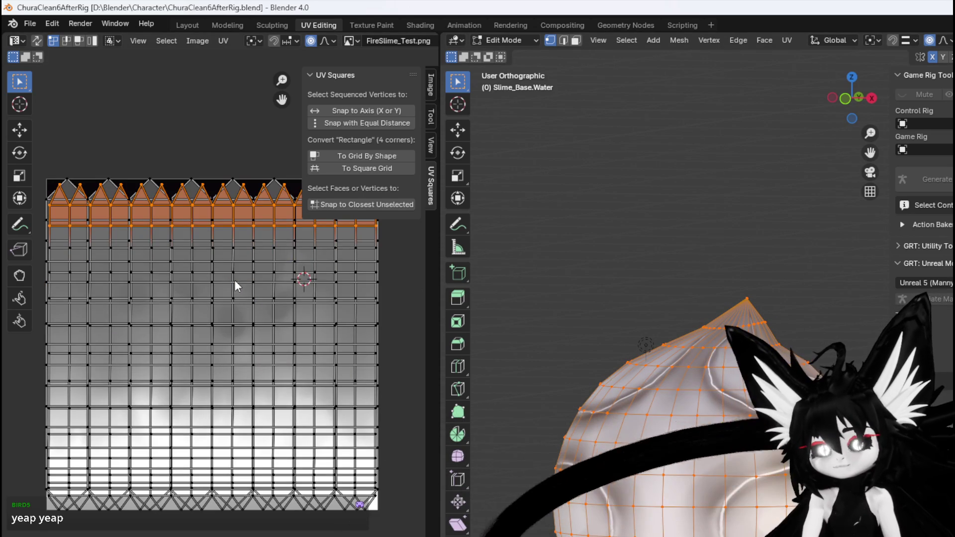
scroll(235, 280, up, 3)
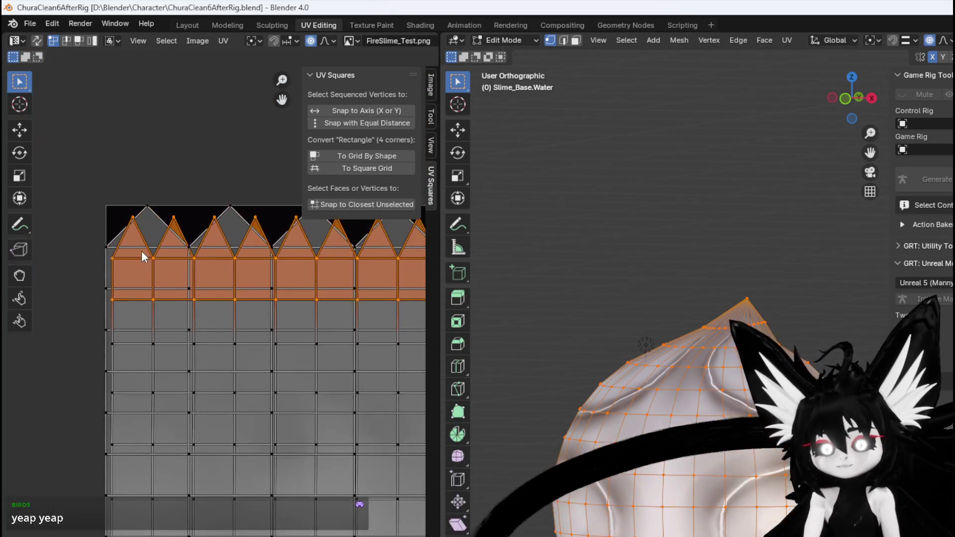
scroll(143, 252, up, 6)
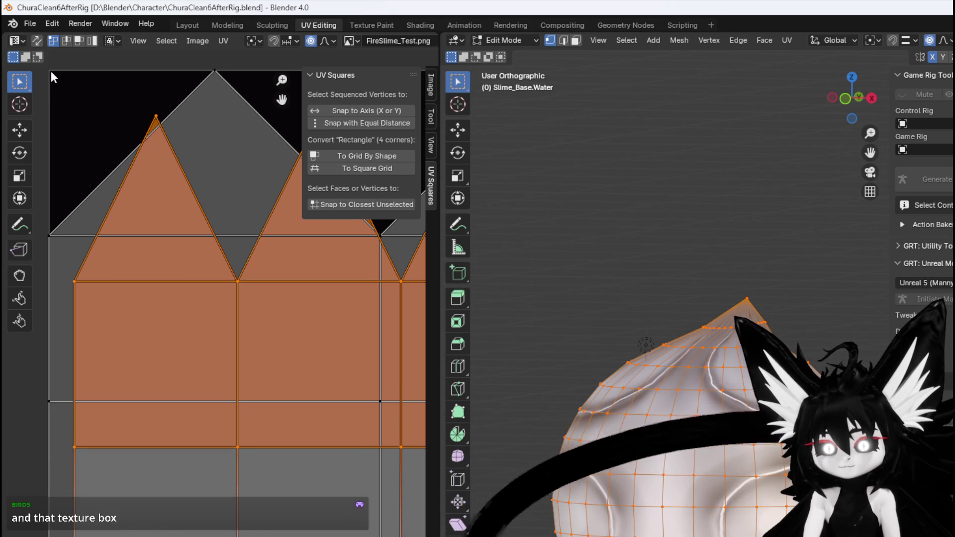
click(49, 73)
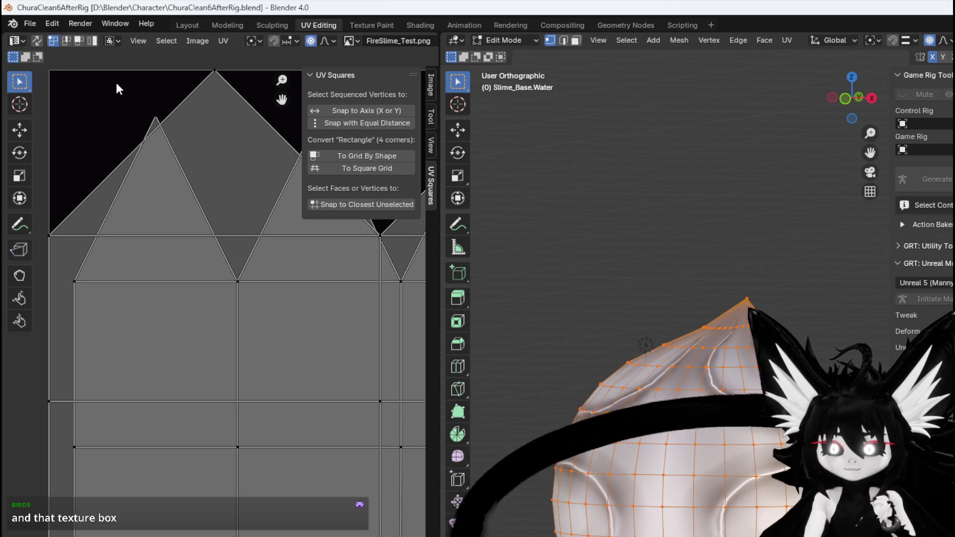
scroll(113, 85, down, 5)
scroll(216, 199, down, 4)
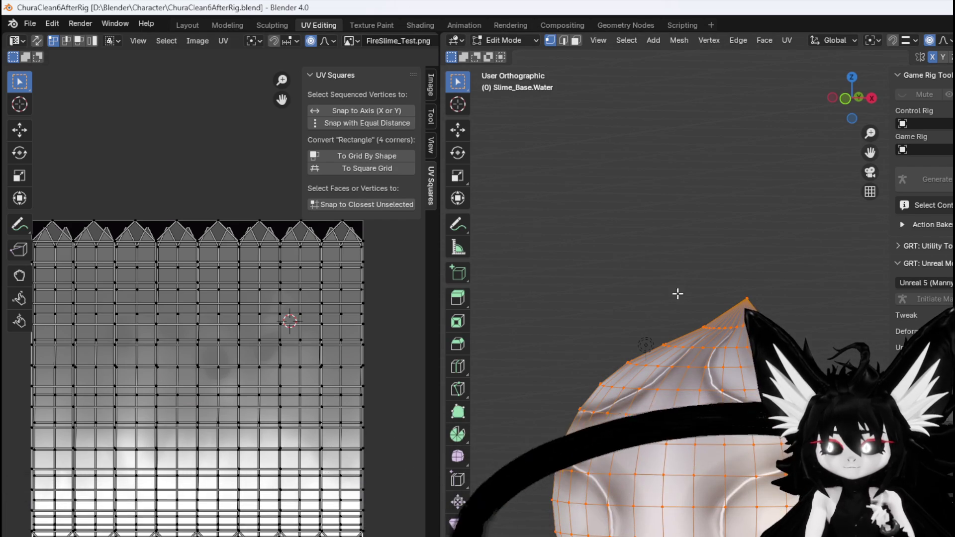
- Select a single slime face and check how it maps onto the texture
key(3)
click(719, 374)
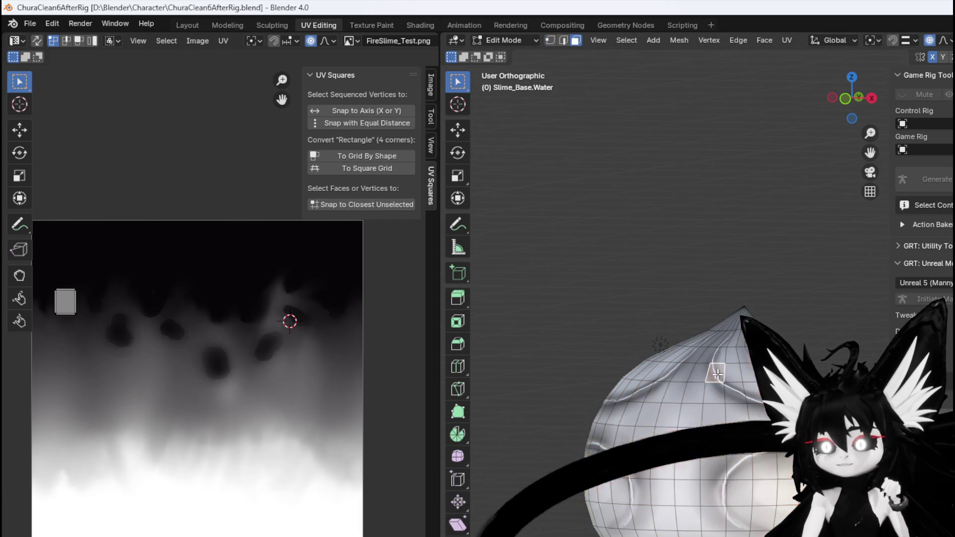
drag(696, 308, 721, 388)
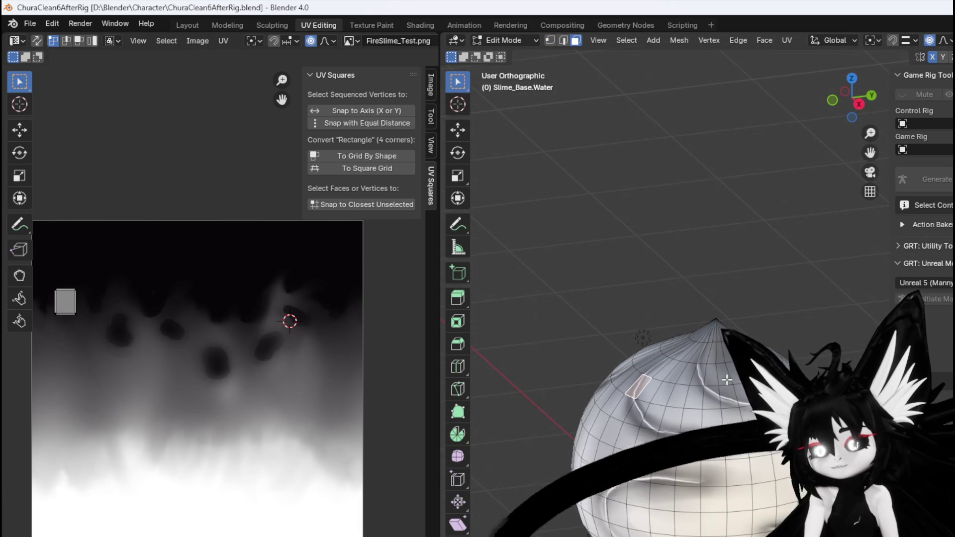
scroll(727, 380, up, 4)
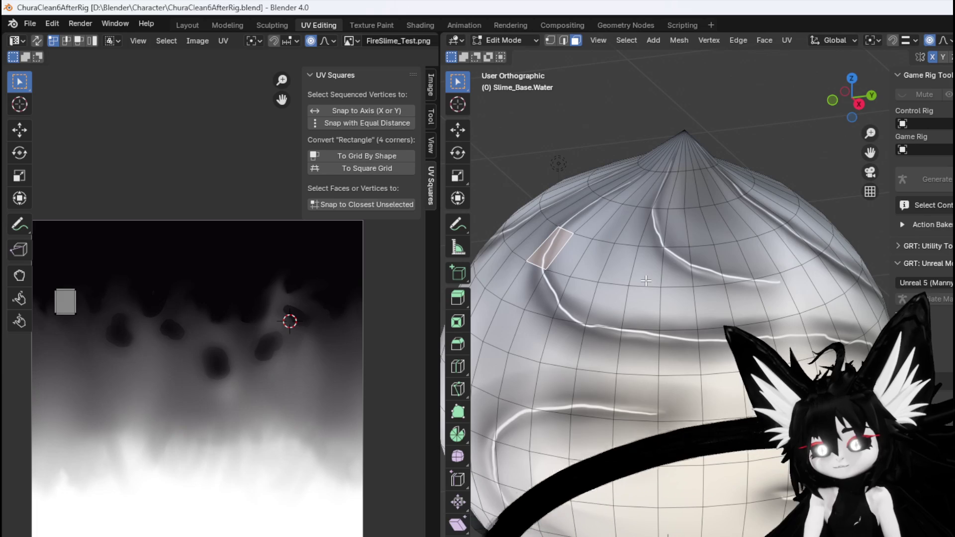
drag(546, 252, 567, 255)
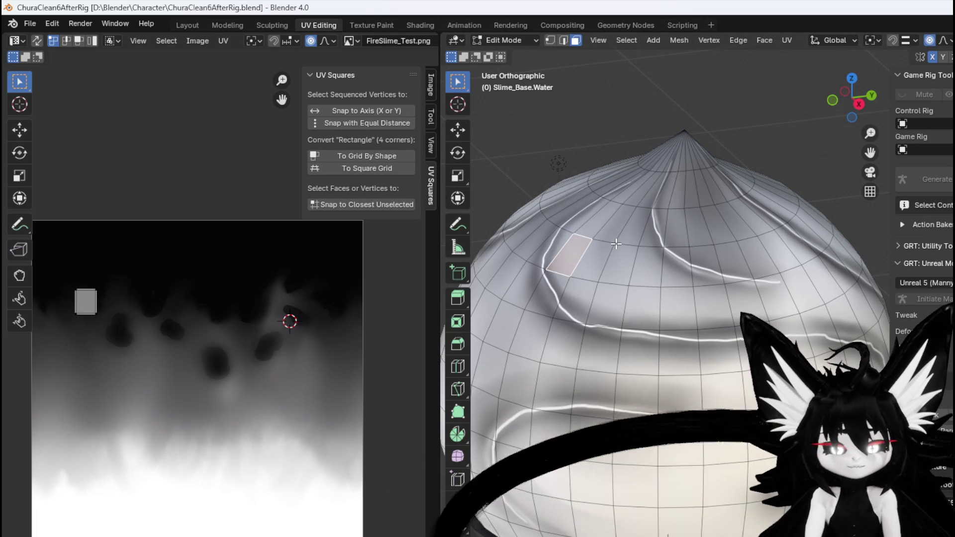
- Select the whole slime mesh, try a proportional move, then cancel it
key(a)
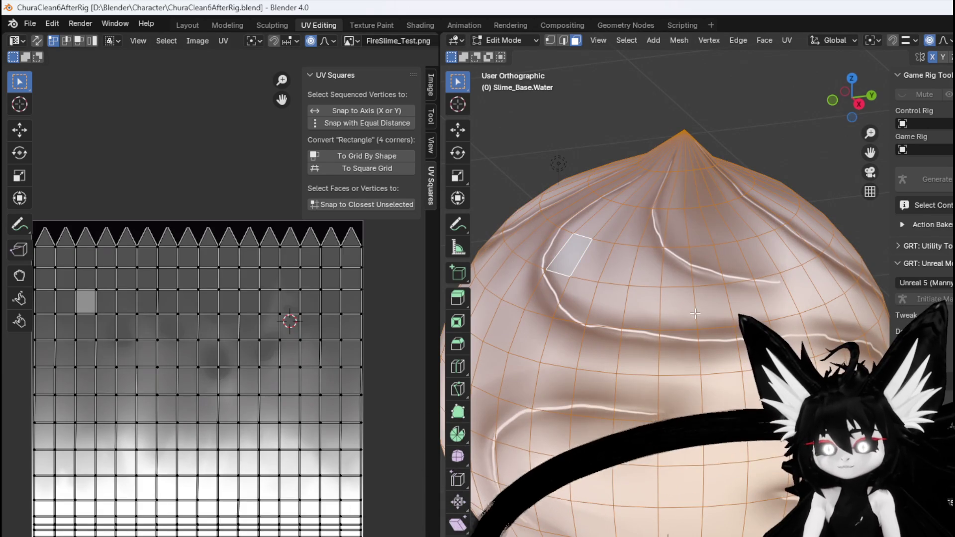
scroll(695, 461, down, 3)
key(g)
key(Escape)
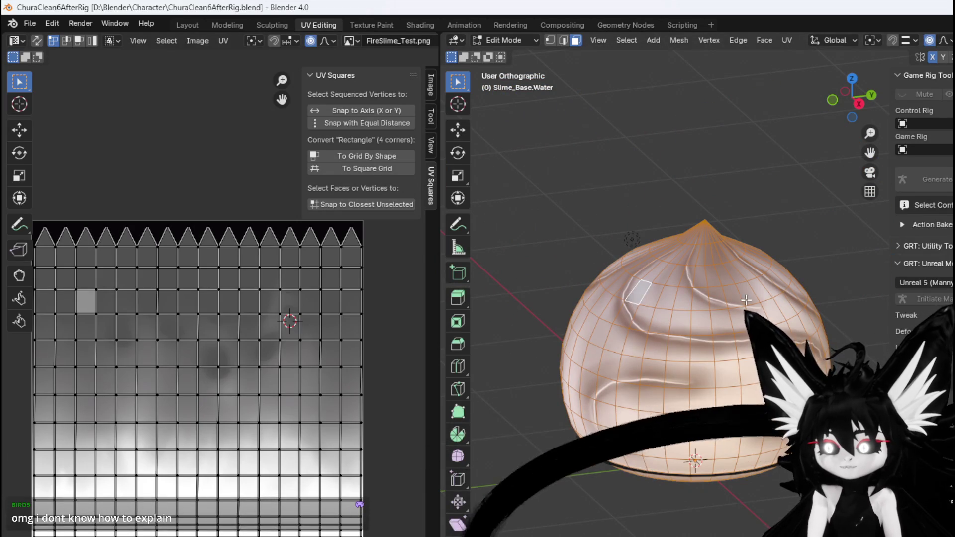
scroll(600, 360, up, 3)
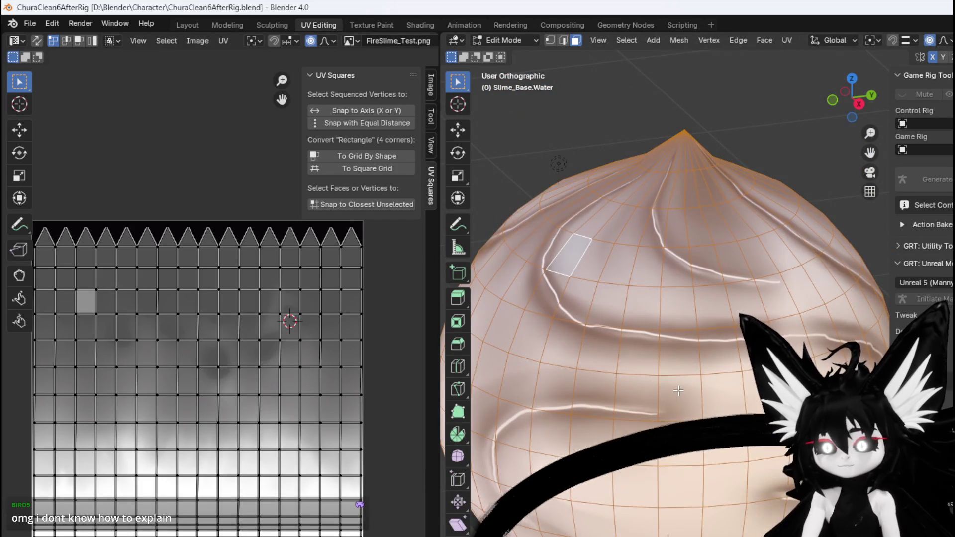
- Select the edge loop around the slime's middle and mark it as a seam
key(2)
alt+click(680, 374)
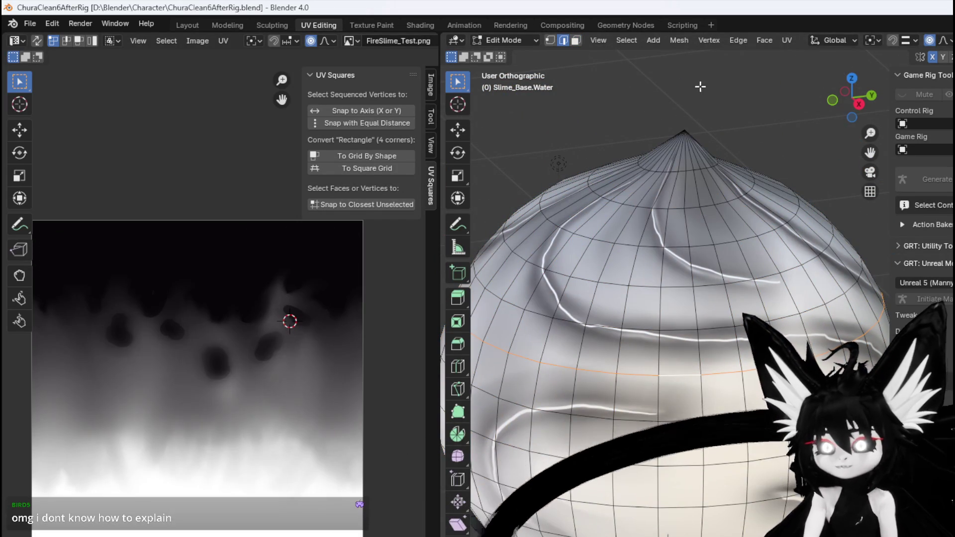
click(781, 42)
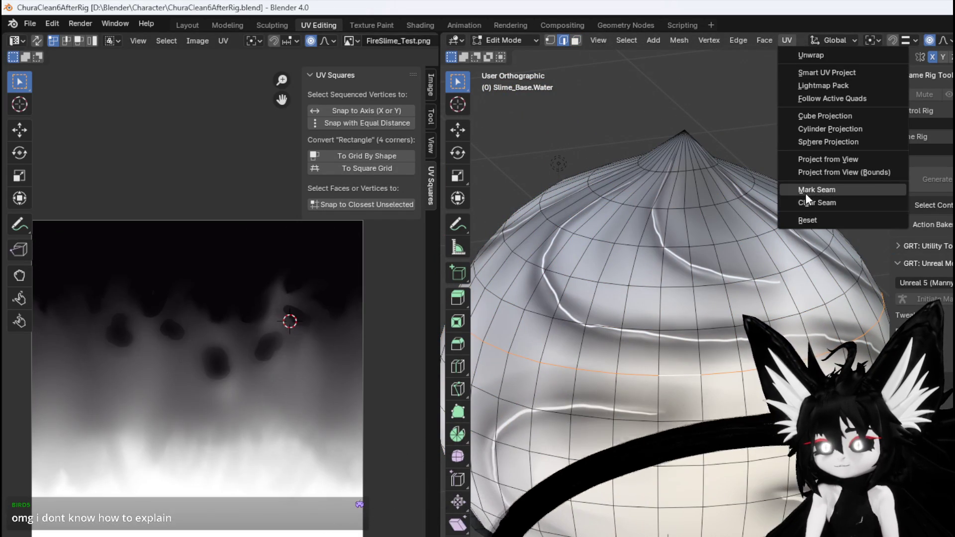
click(805, 192)
- Select the whole cap above the seam as linked faces
key(3)
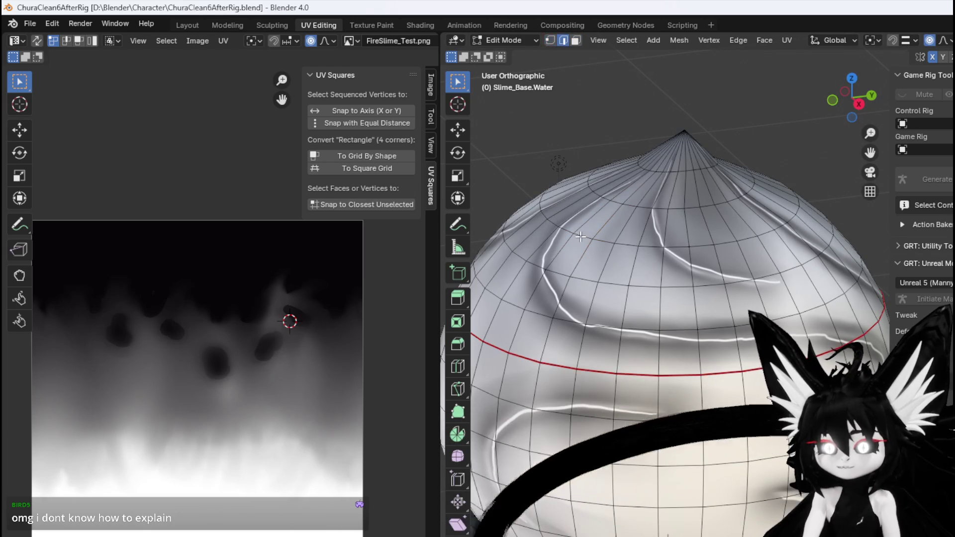
key(2)
key(3)
click(590, 230)
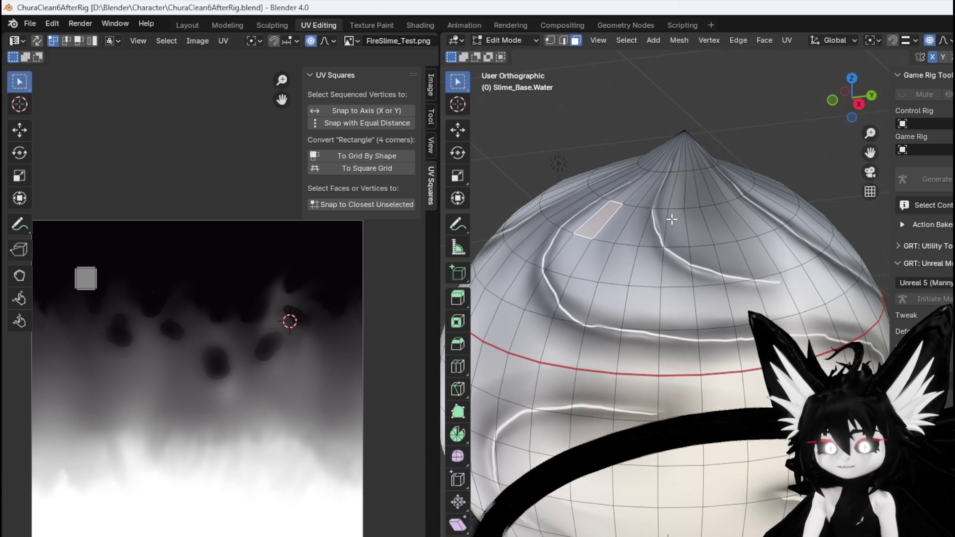
key(l)
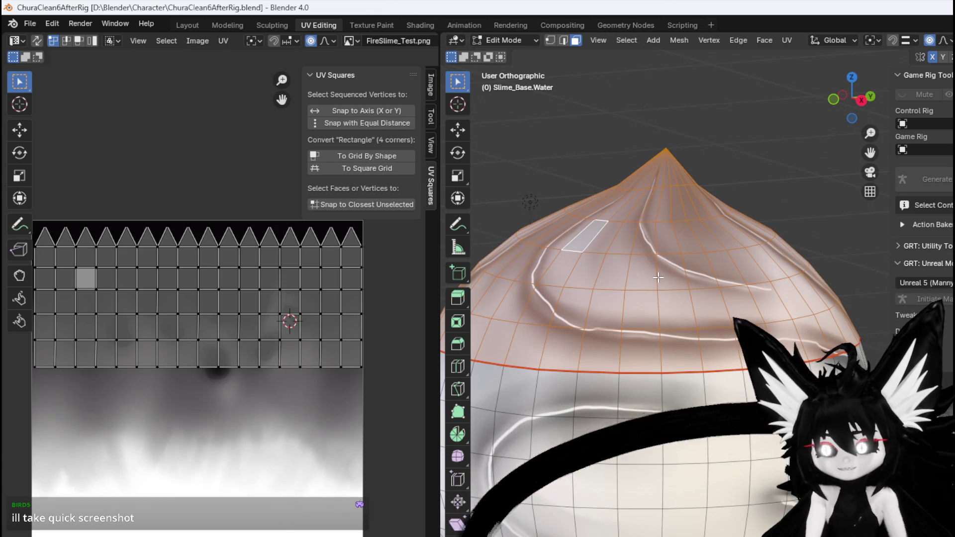
- Recenter the view, clear the selection with Alt+A, and undo back to the seam loop
scroll(659, 278, down, 3)
drag(673, 304, 712, 311)
key(2)
key(alt+a)
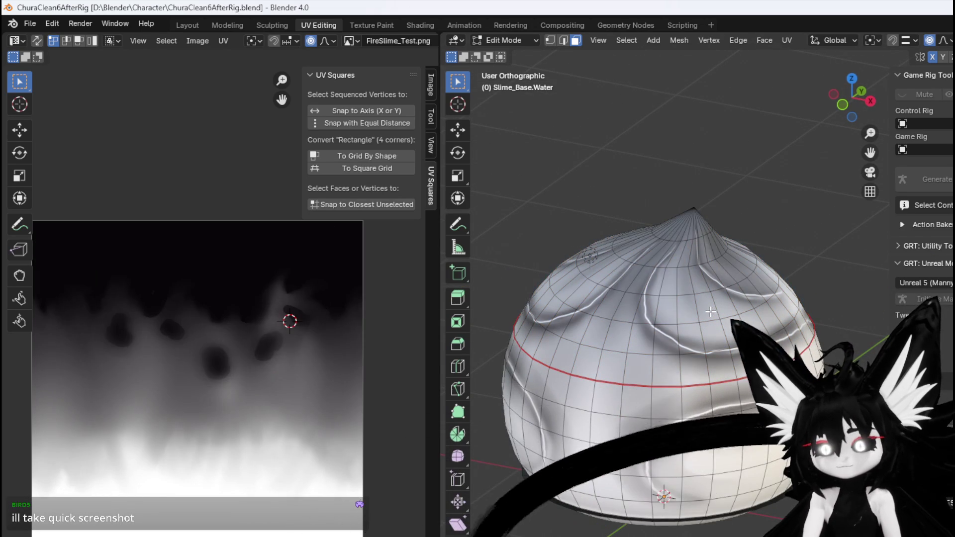
key(ctrl+z)
key(ctrl+z)
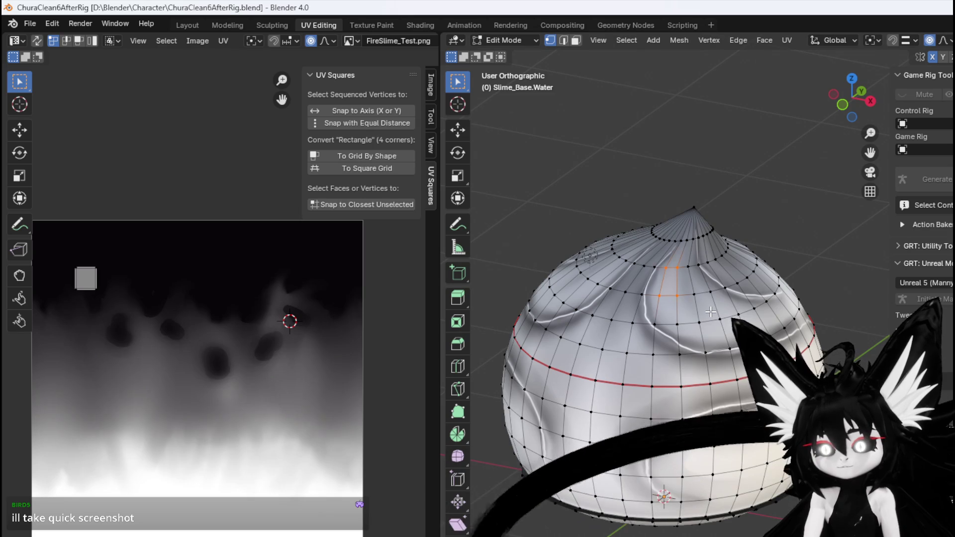
key(ctrl+z)
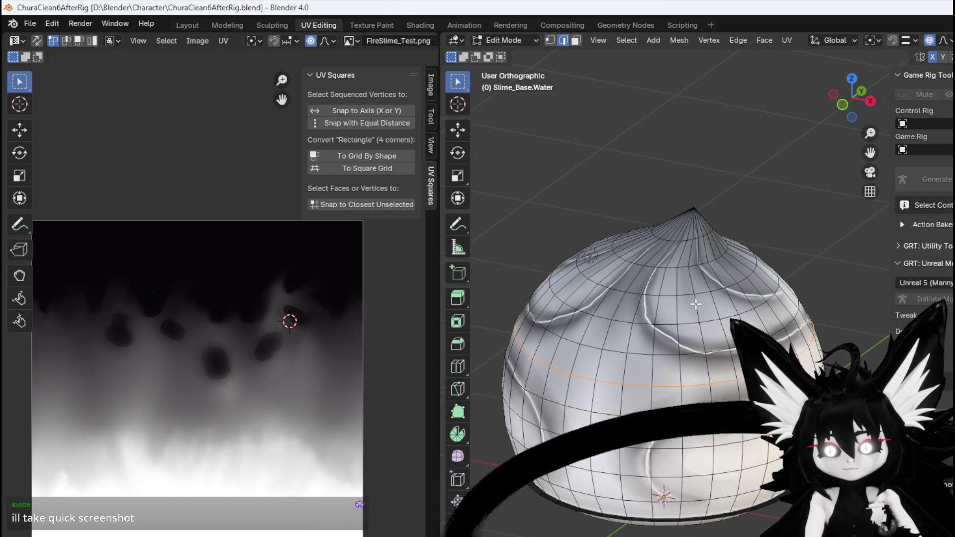
- Save ChuraClean6AfterRig.blend from the File menu
key(ctrl+z)
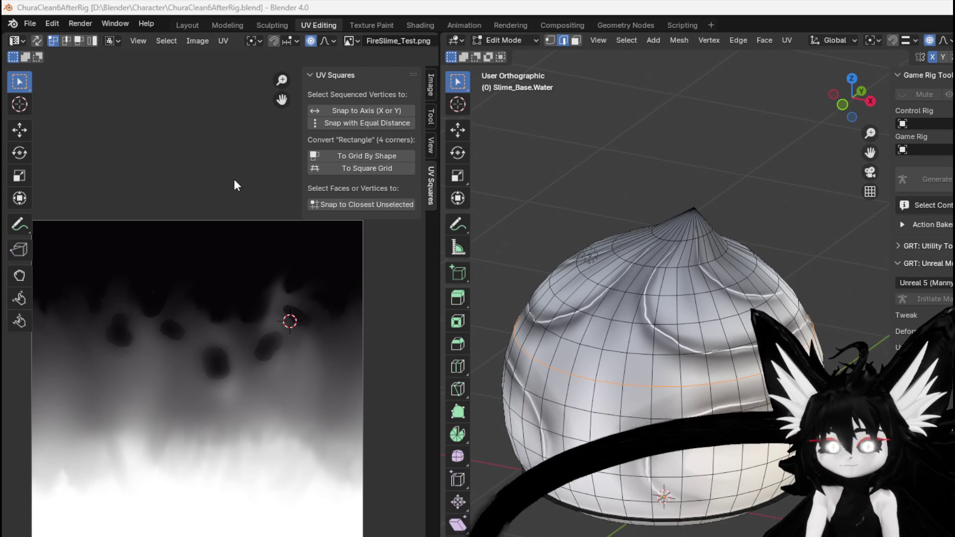
click(35, 20)
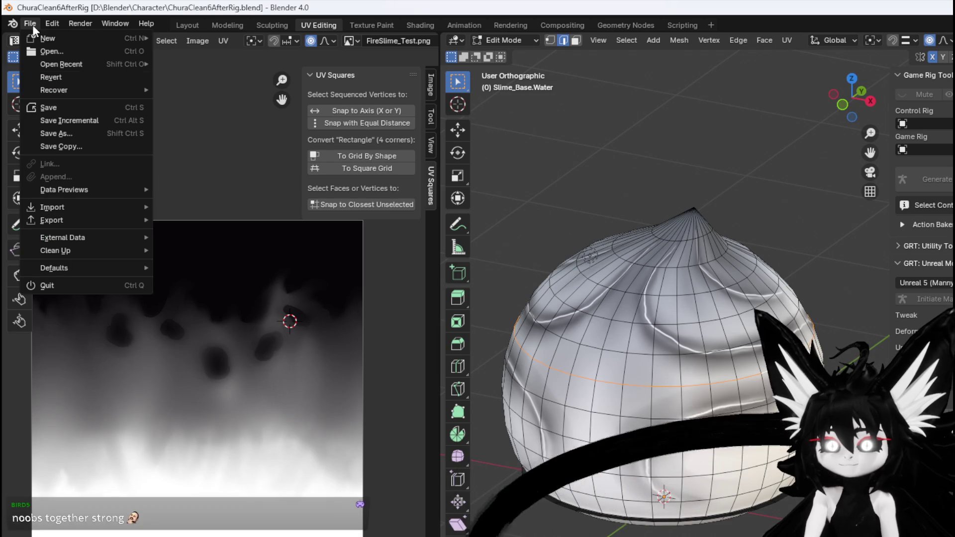
click(71, 110)
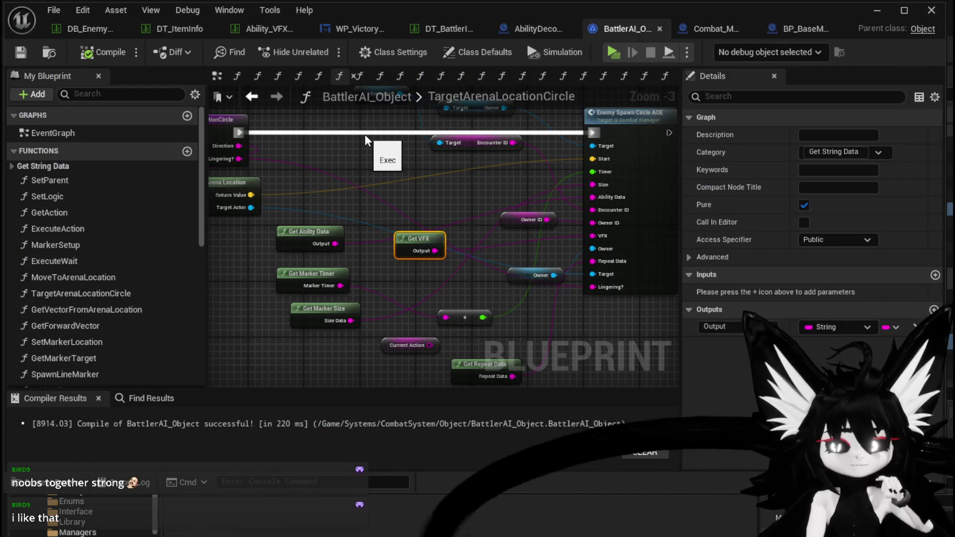
- Pan the graph and move the Get VFX node up and to the left
drag(378, 170, 394, 149)
mouse_move(429, 220)
mouse_down()
mouse_move(413, 171)
mouse_move(433, 195)
mouse_move(495, 195)
mouse_move(402, 170)
mouse_up()
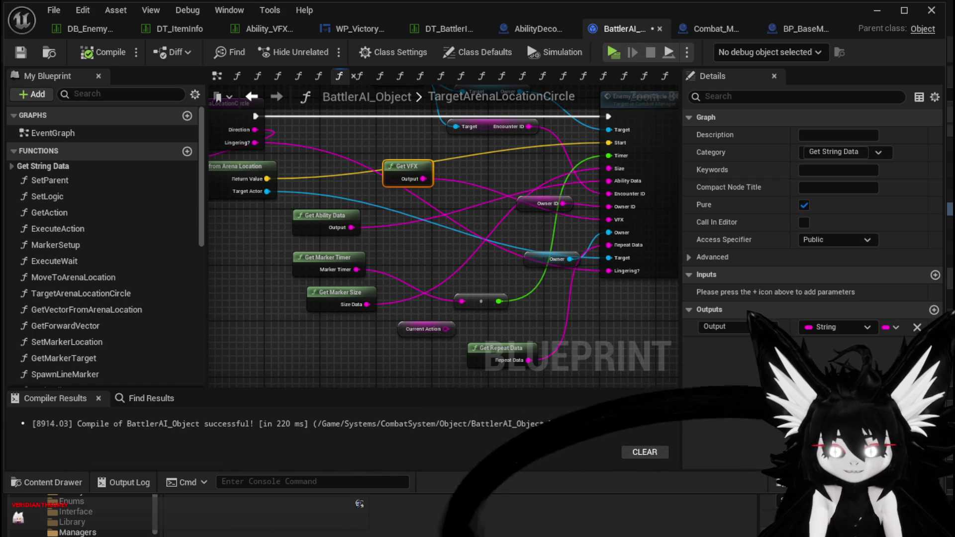
scroll(312, 317, down, 1)
scroll(319, 306, up, 1)
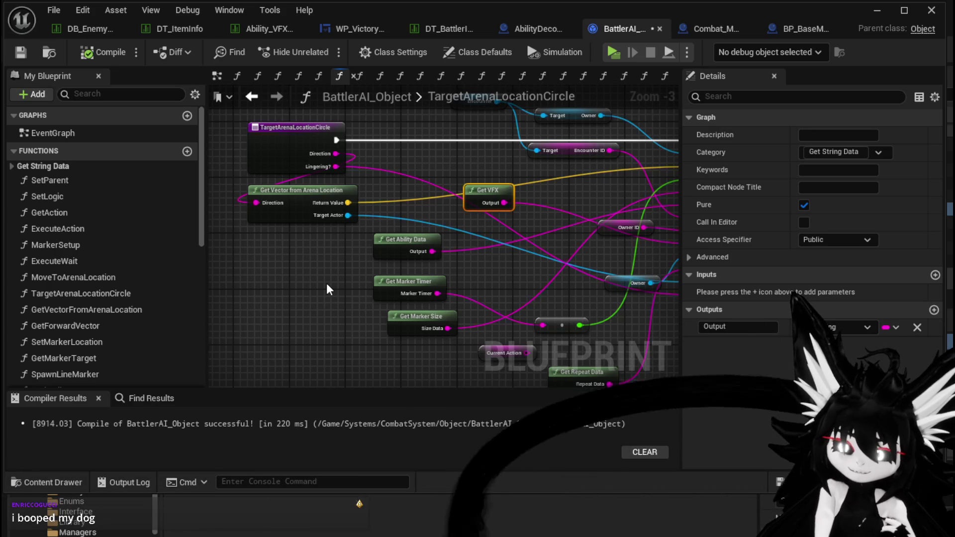
scroll(446, 180, down, 2)
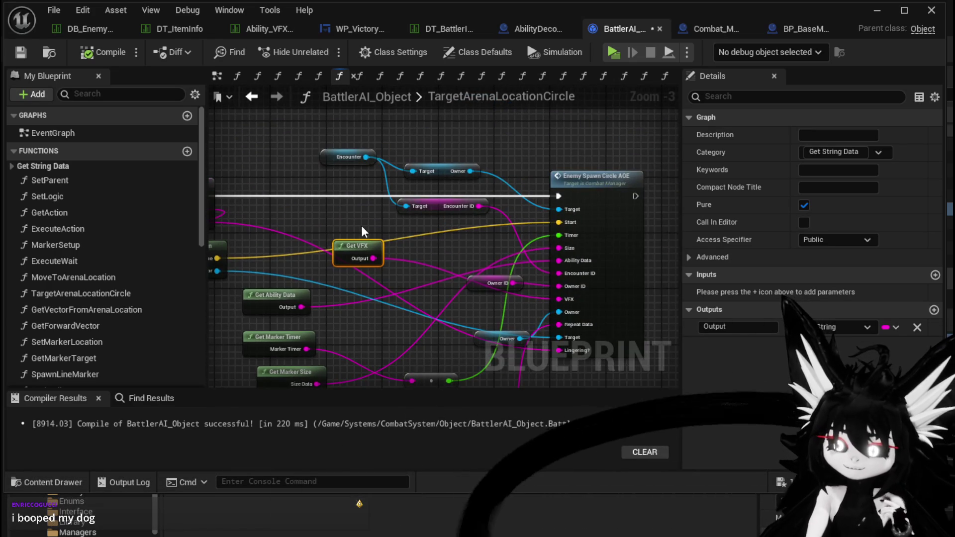
scroll(385, 175, up, 2)
scroll(385, 176, up, 1)
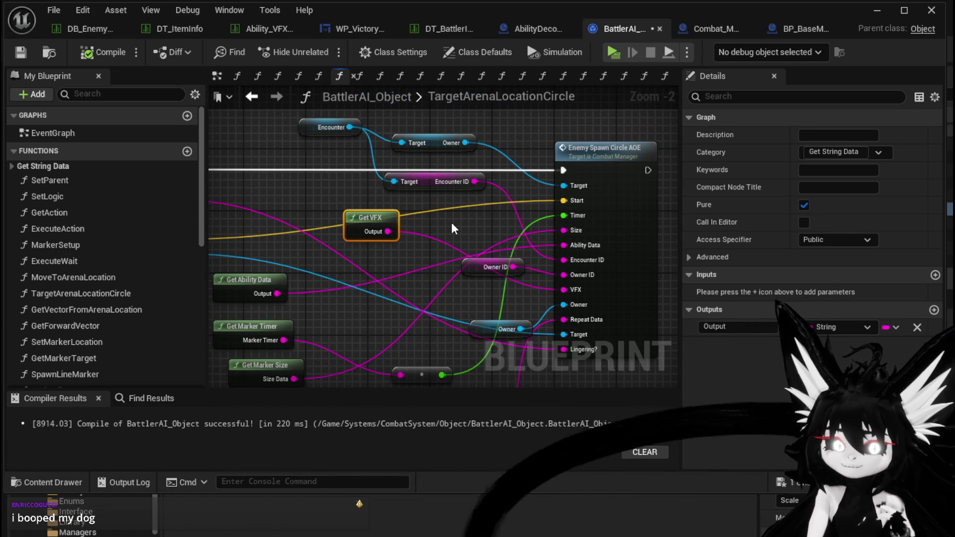
- Place the Owner ID node lower-left, nudge Get VFX right, then minimize and restore the editor
drag(454, 229, 464, 189)
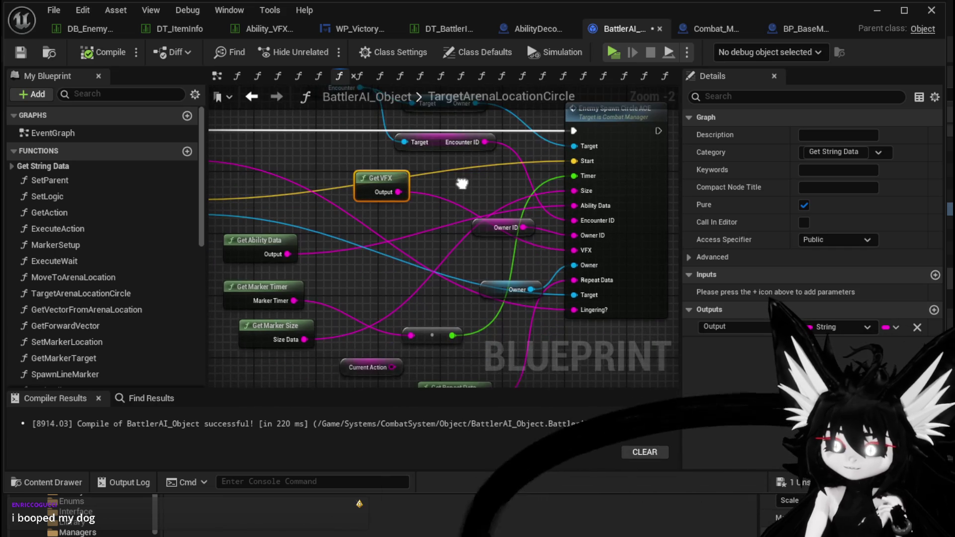
drag(483, 232, 475, 255)
drag(441, 198, 500, 231)
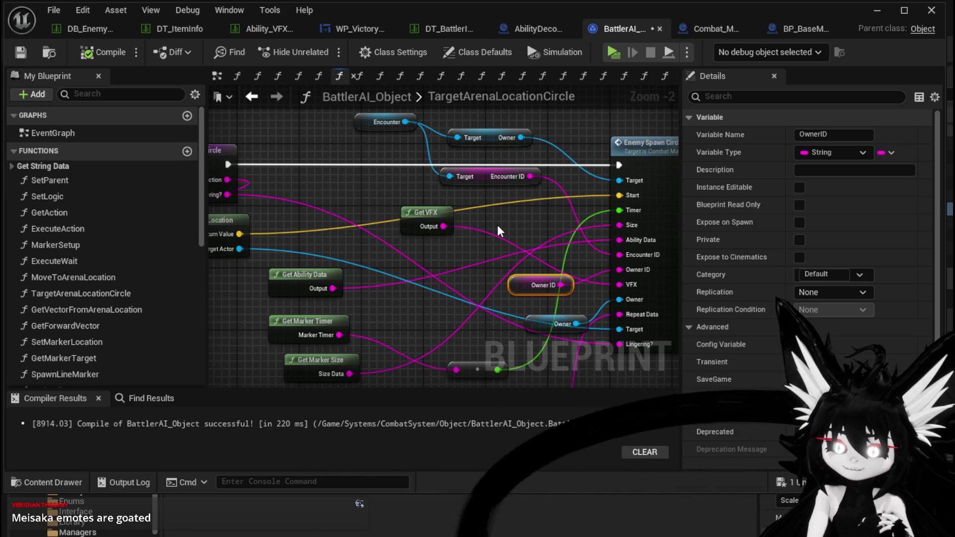
drag(427, 213, 450, 221)
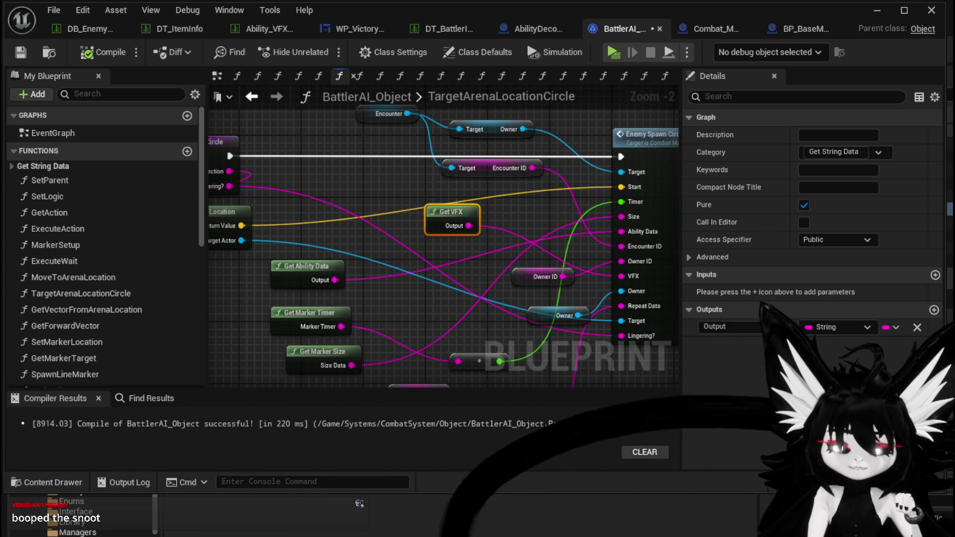
click(877, 11)
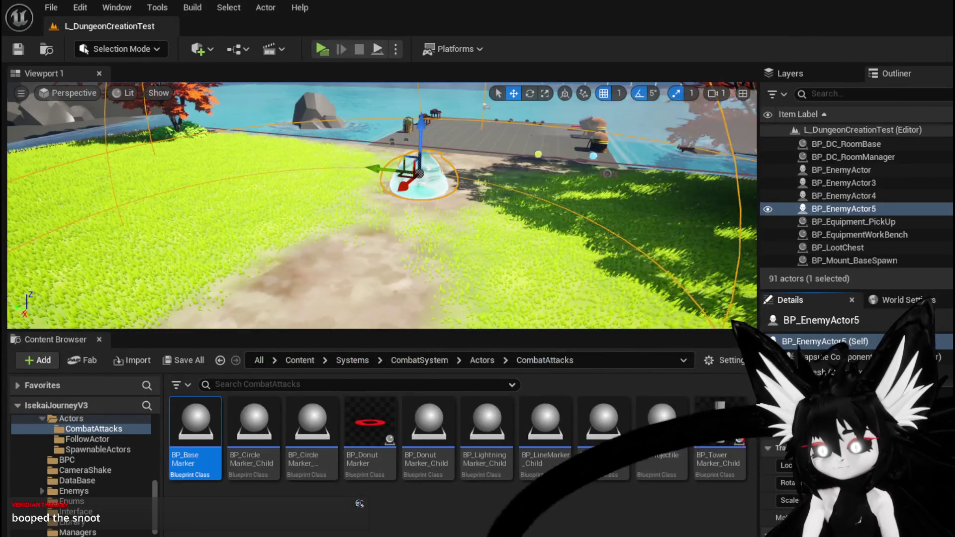
key(alt+Tab)
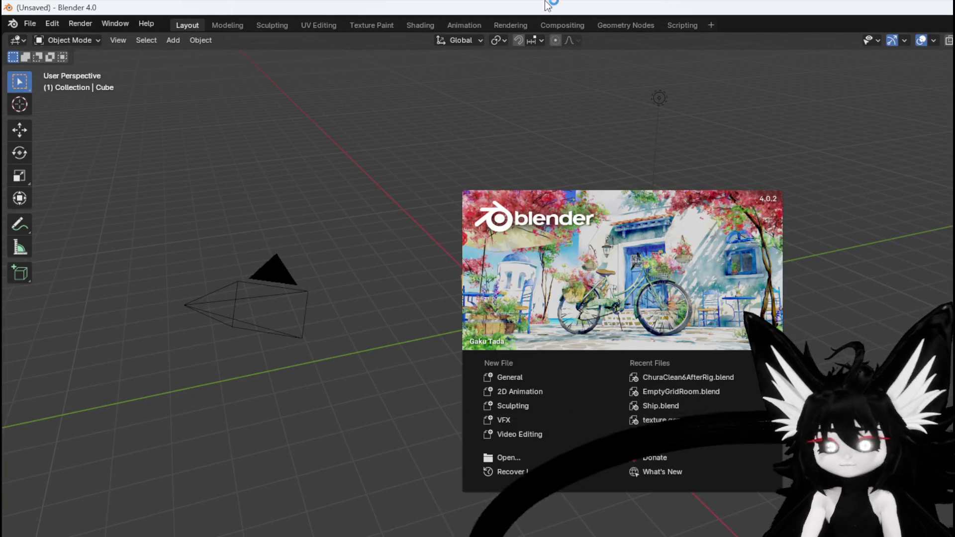
- Reopen ChuraClean6AfterRig.blend from Open Recent and zoom in on the slime's top
click(30, 25)
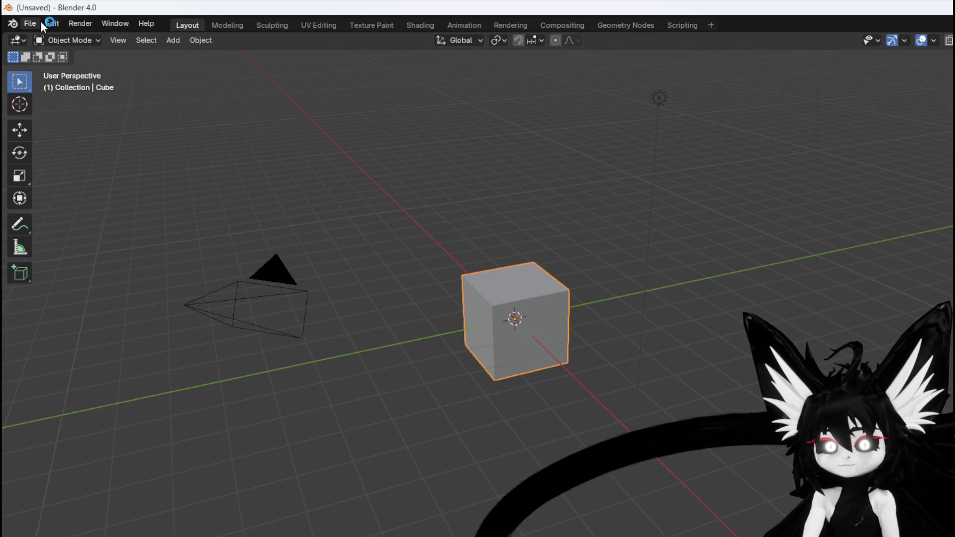
click(30, 23)
mouse_move(75, 65)
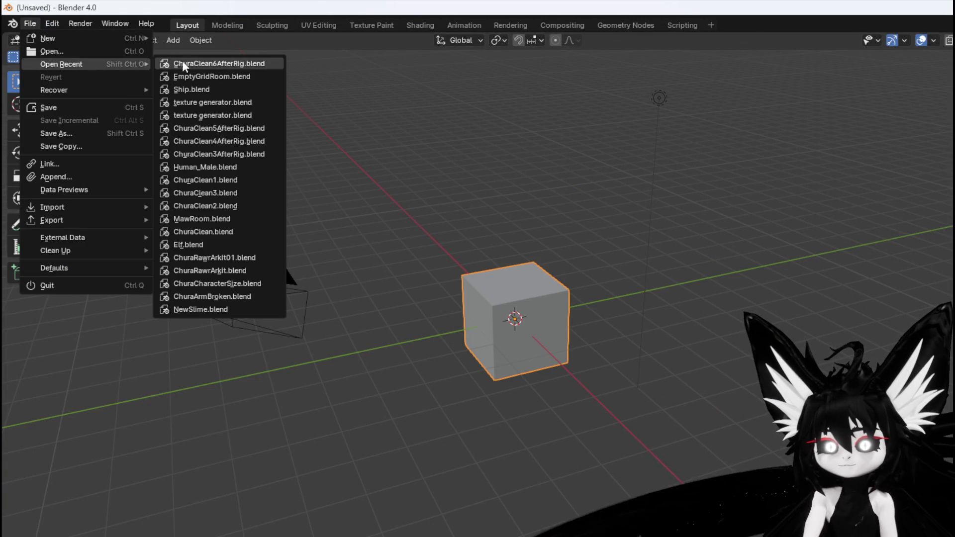
click(221, 61)
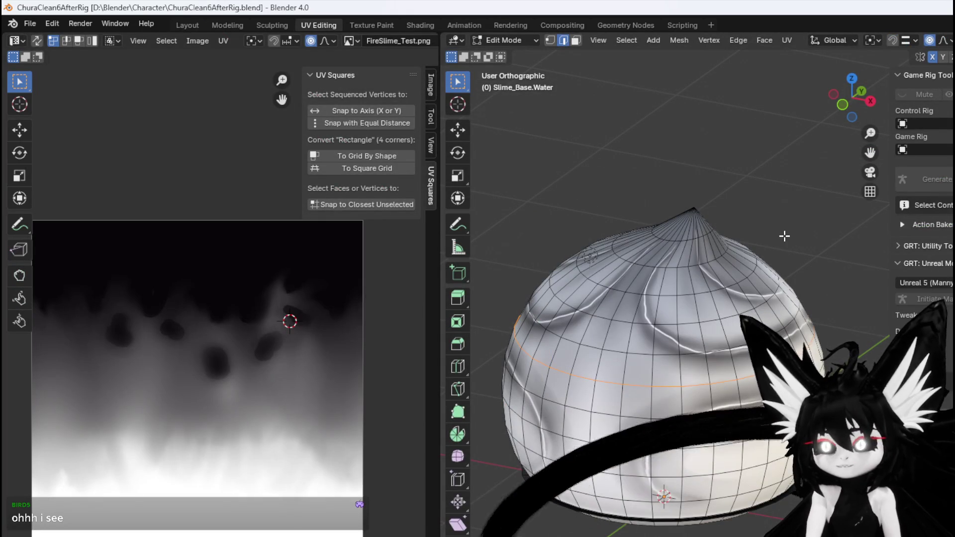
scroll(653, 422, up, 3)
drag(871, 152, 871, 60)
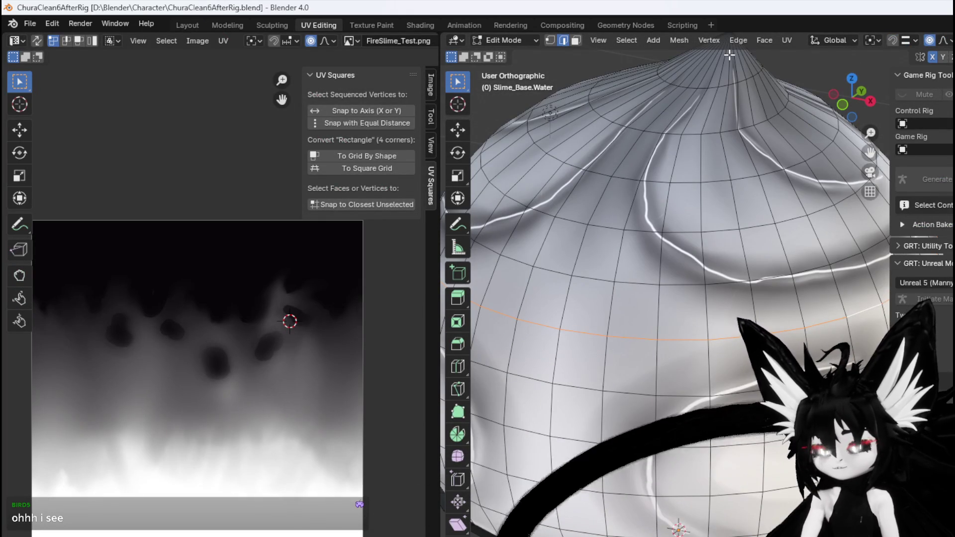
- Hide the whole slime body, reveal the water, and select both bowl water meshes
key(3)
click(646, 153)
key(a)
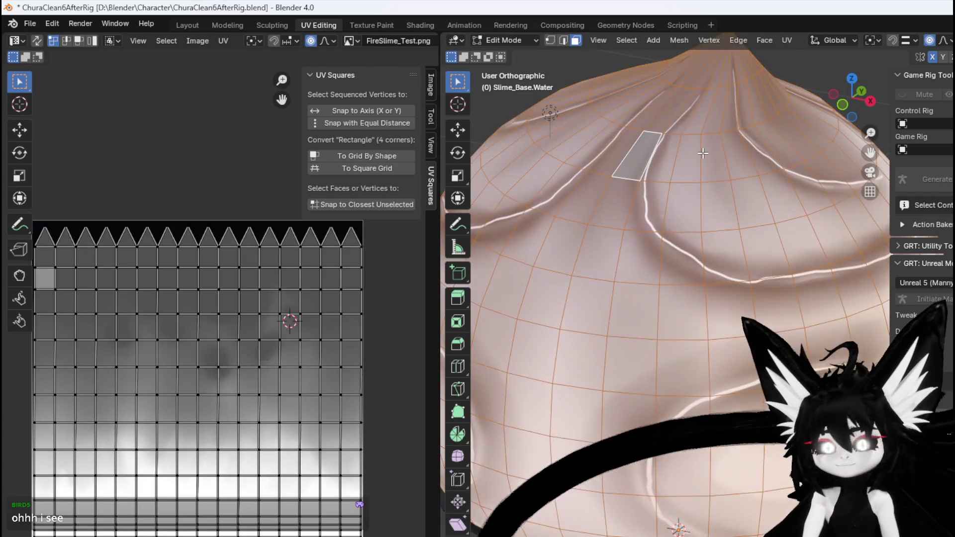
key(h)
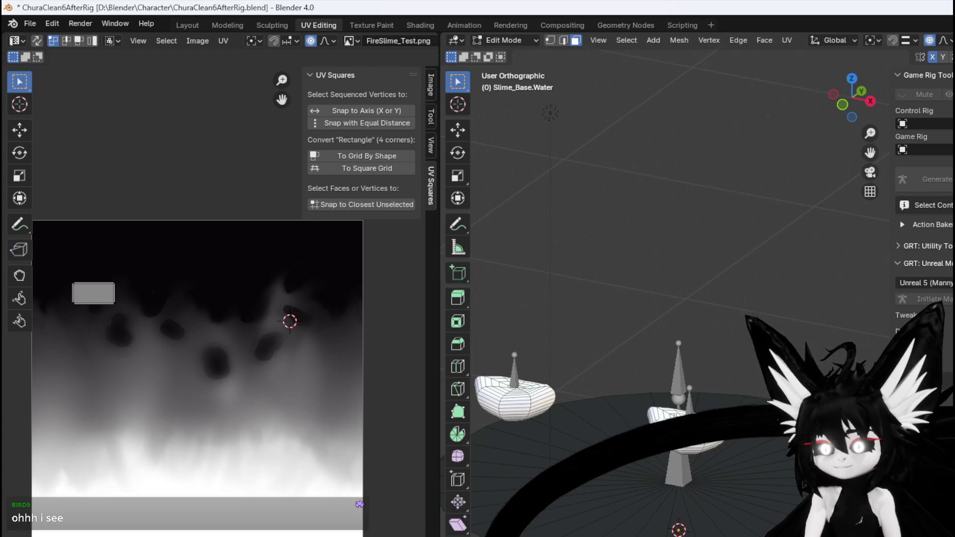
key(alt+h)
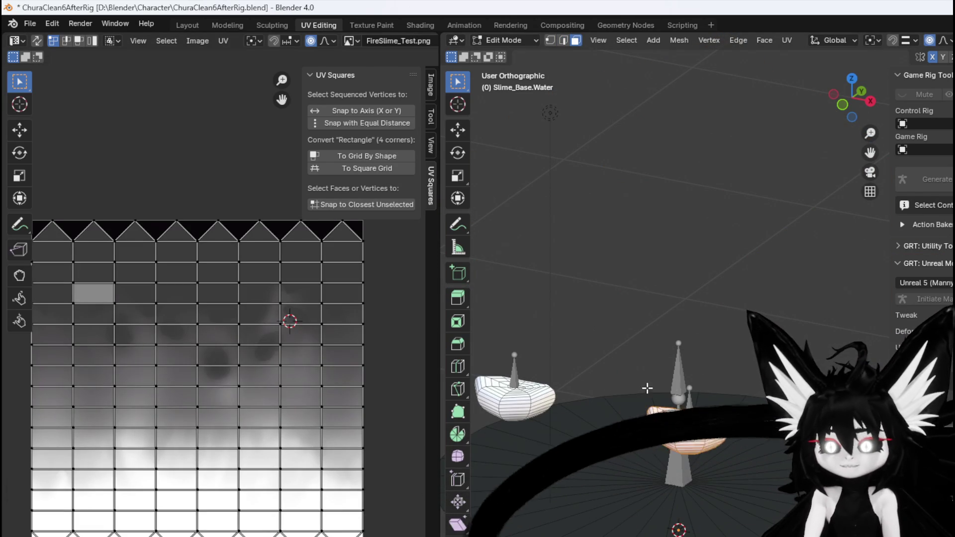
click(590, 406)
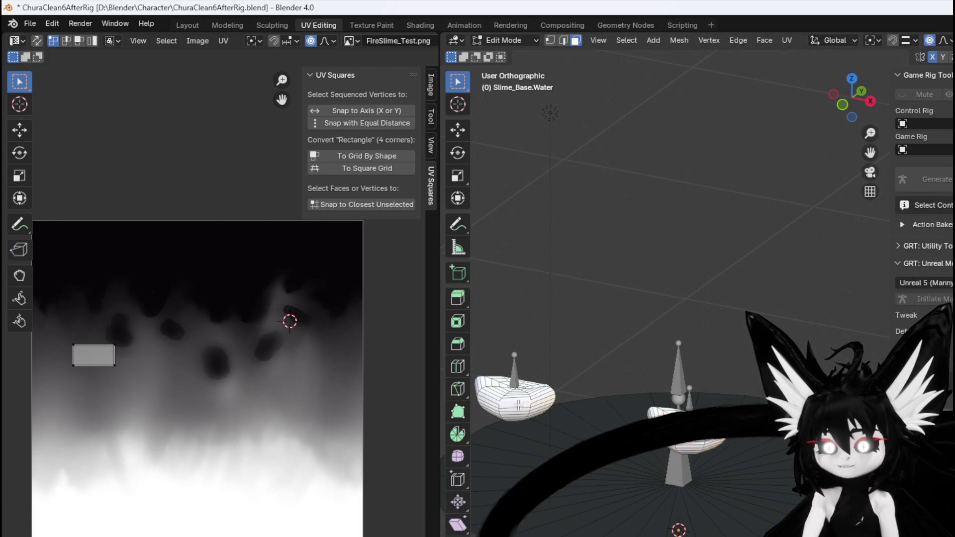
key(ctrl+z)
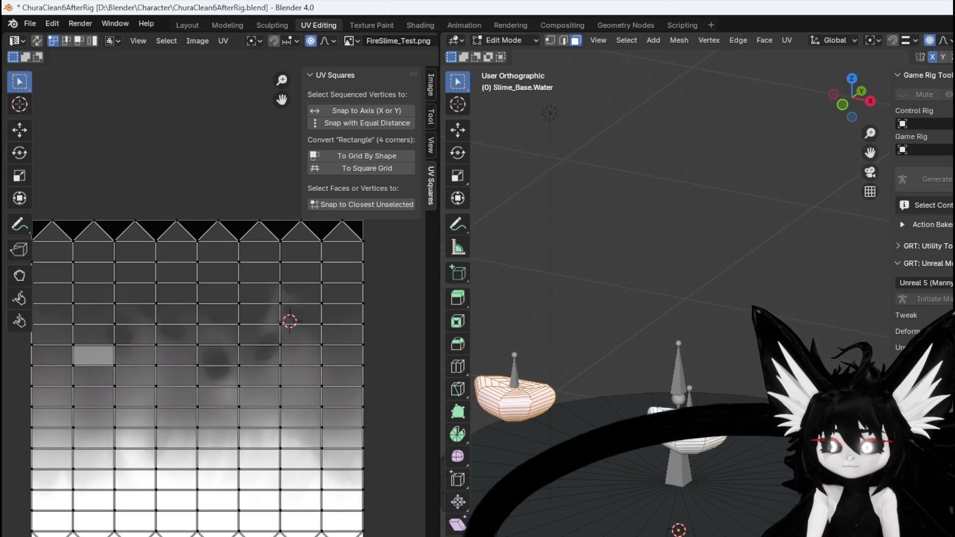
key(ctrl+z)
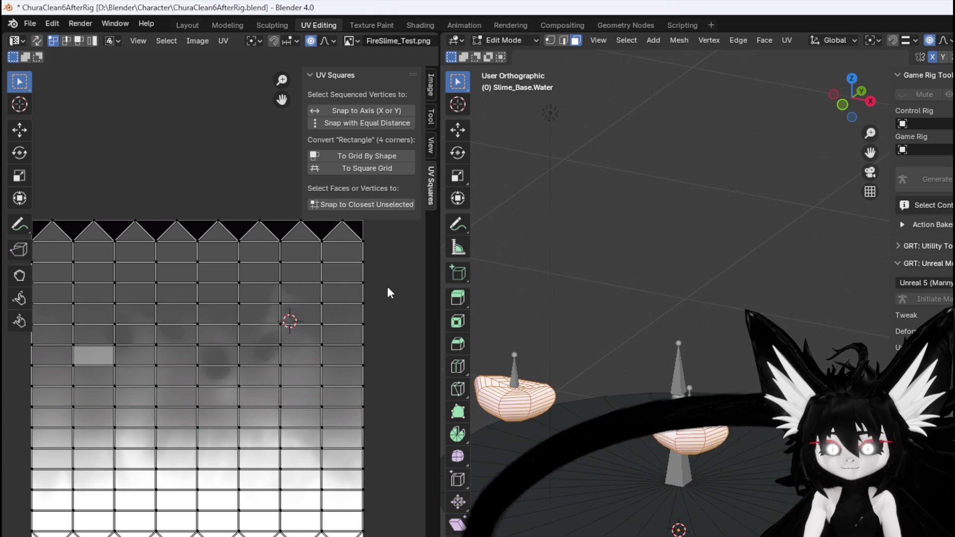
- Select all water-mesh UVs in the UV Editor, cancelling an accidental scale
key(a)
key(s)
key(Escape)
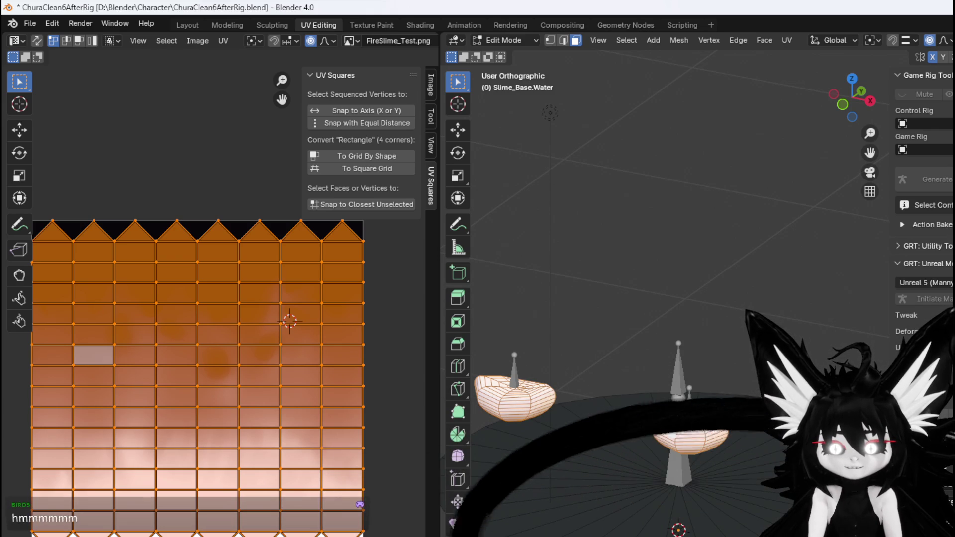
- Drag the chat image viewer with the reference UV layout over Blender
drag(610, 41, 437, 26)
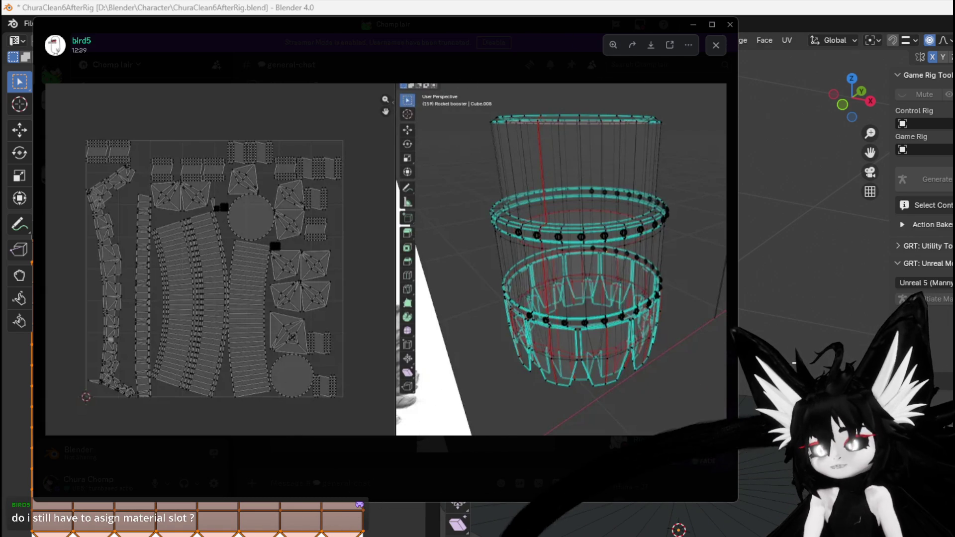
- Close the image viewer, pick the Slime material slot, and maximize the Blender window
click(822, 10)
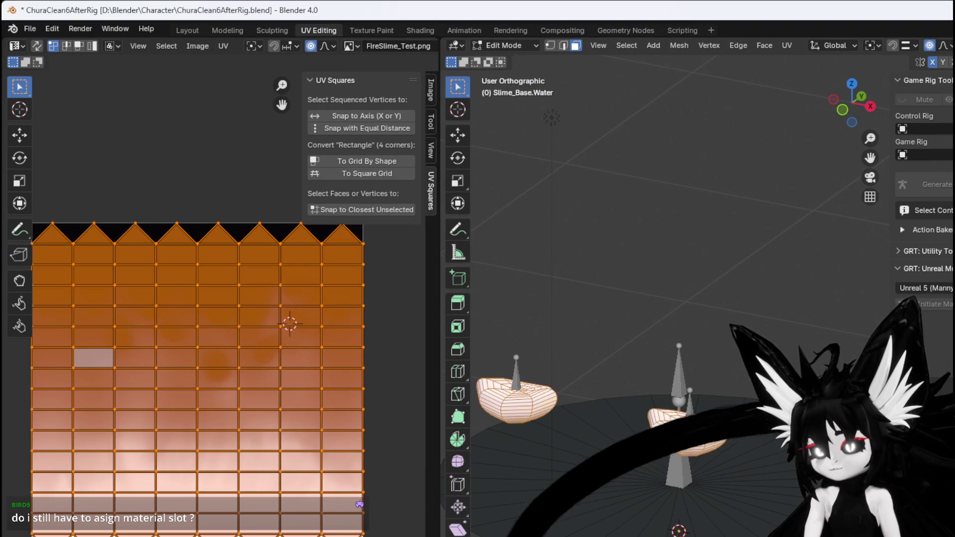
mouse_move(672, 8)
mouse_down()
mouse_move(672, 25)
mouse_move(189, 25)
mouse_up()
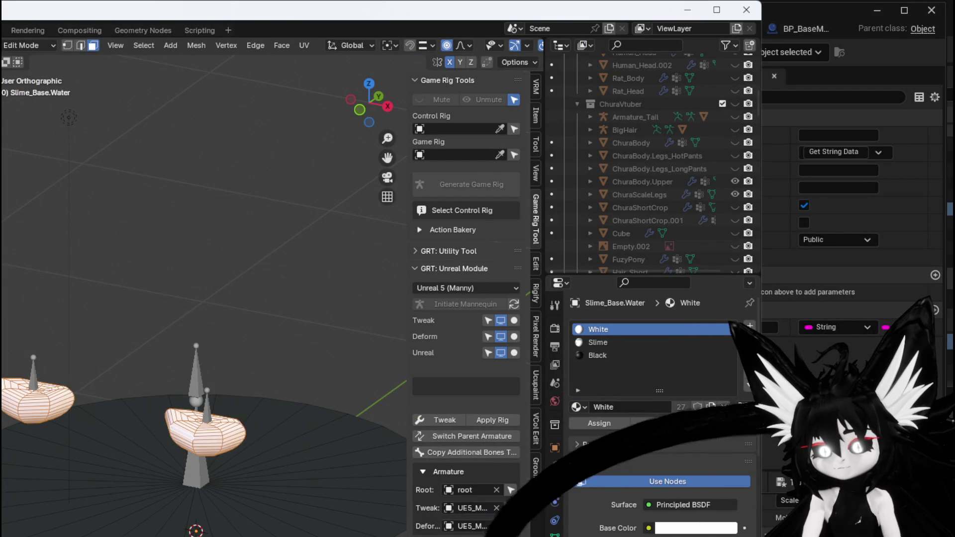
drag(256, 535, 256, 492)
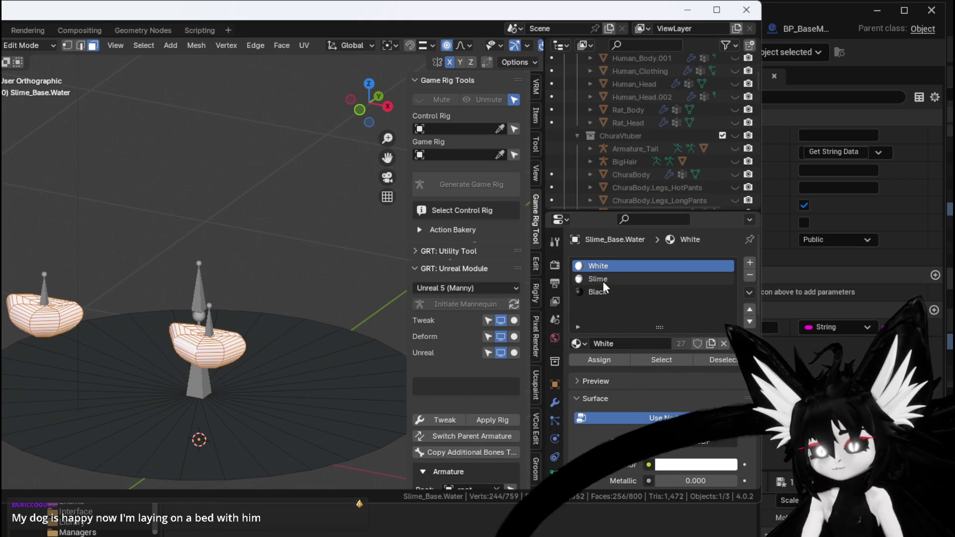
click(597, 279)
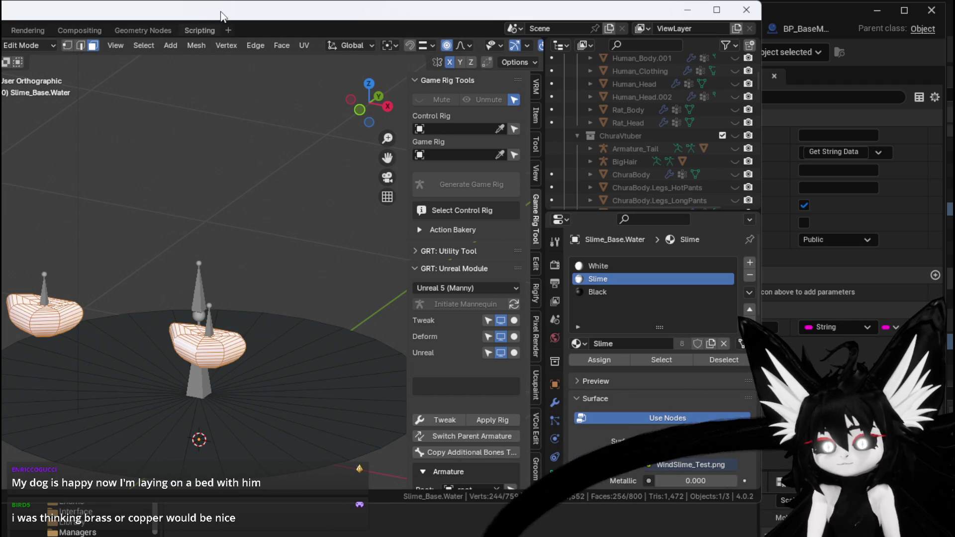
double_click(404, 15)
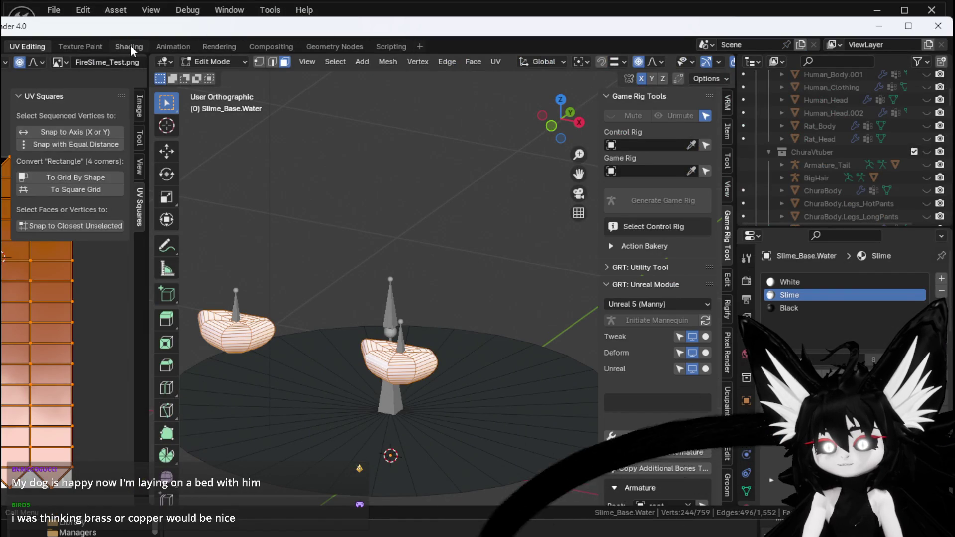
- In the Shading workspace, frame and box-select the WindSlime_Test.png, Principled BSDF and Material Output nodes
click(130, 47)
right_click(220, 438)
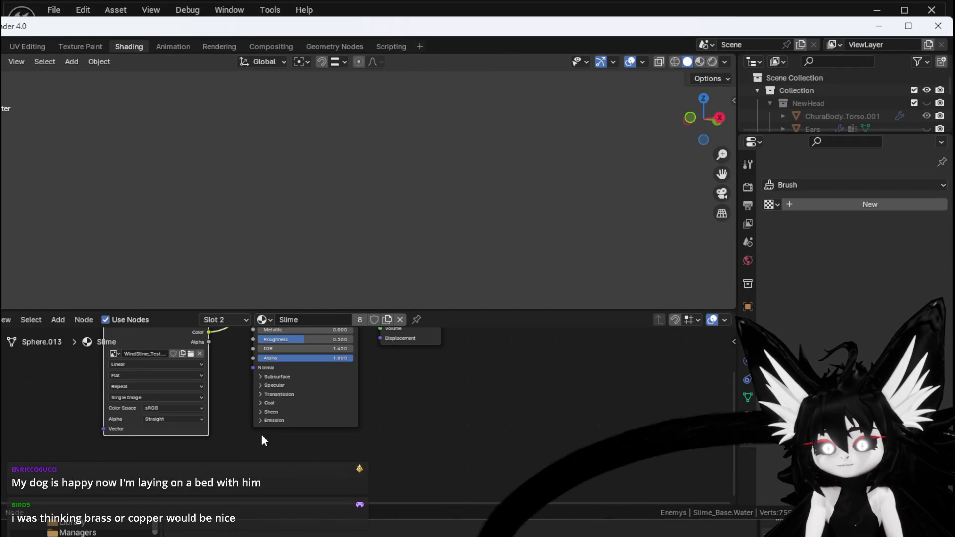
scroll(334, 470, down, 1)
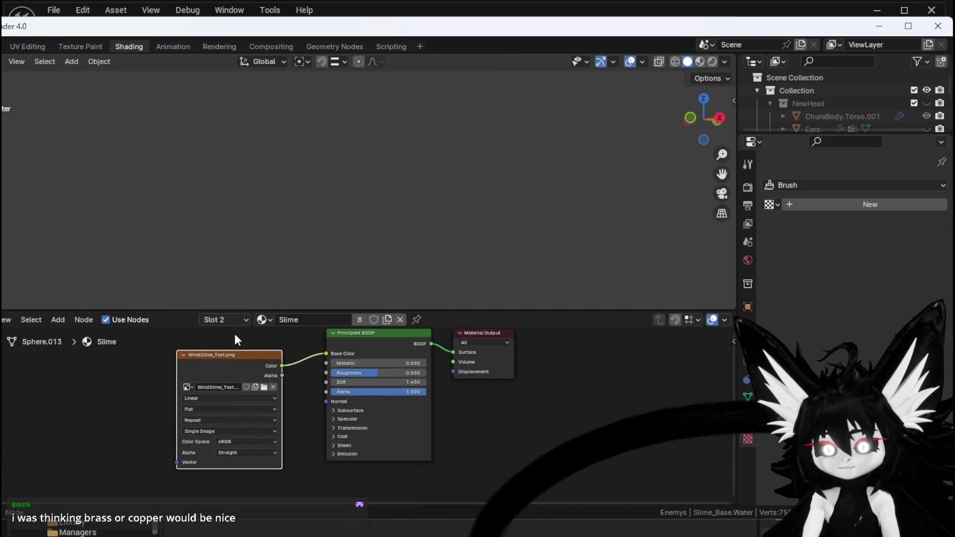
drag(219, 346, 253, 352)
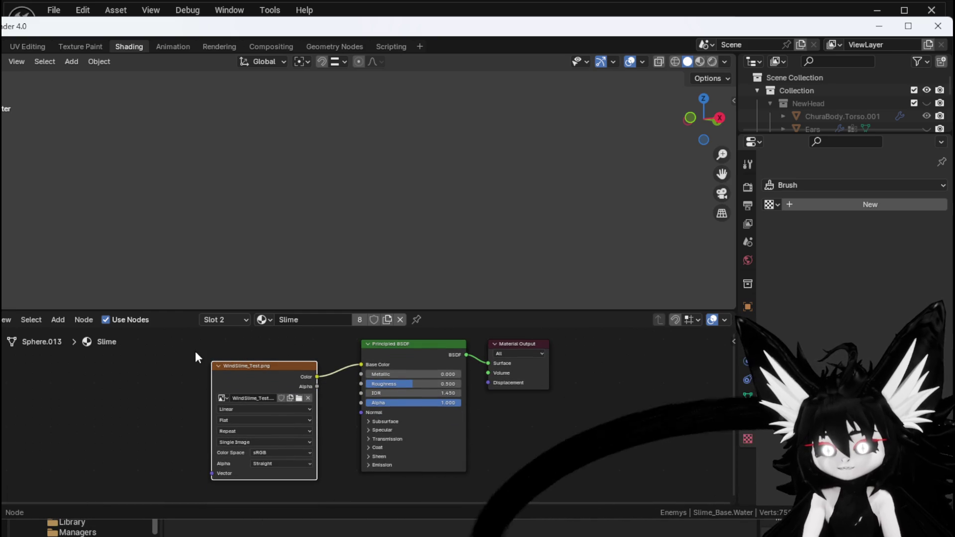
click(234, 356)
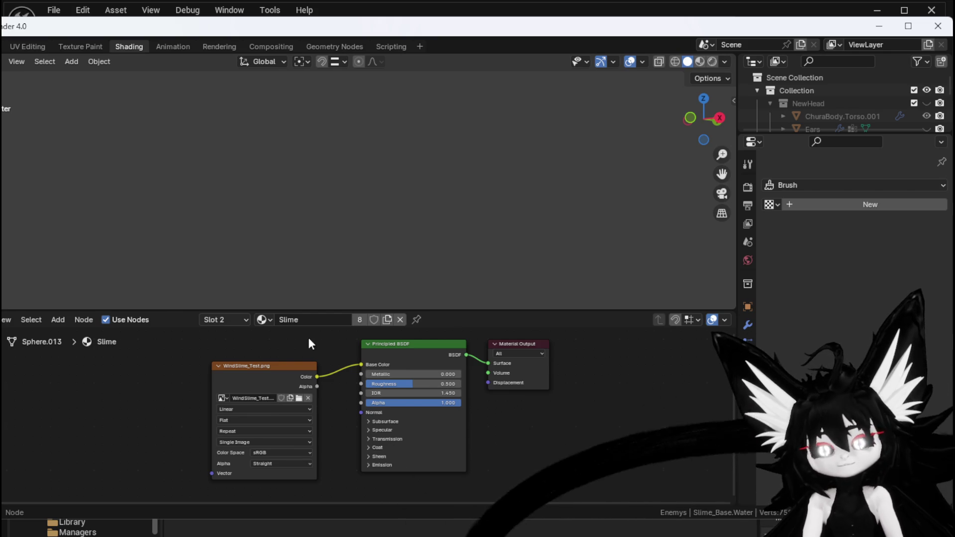
mouse_move(198, 336)
mouse_down()
mouse_move(530, 422)
mouse_move(552, 485)
mouse_up()
mouse_move(202, 332)
mouse_down()
mouse_move(416, 399)
mouse_move(559, 483)
mouse_up()
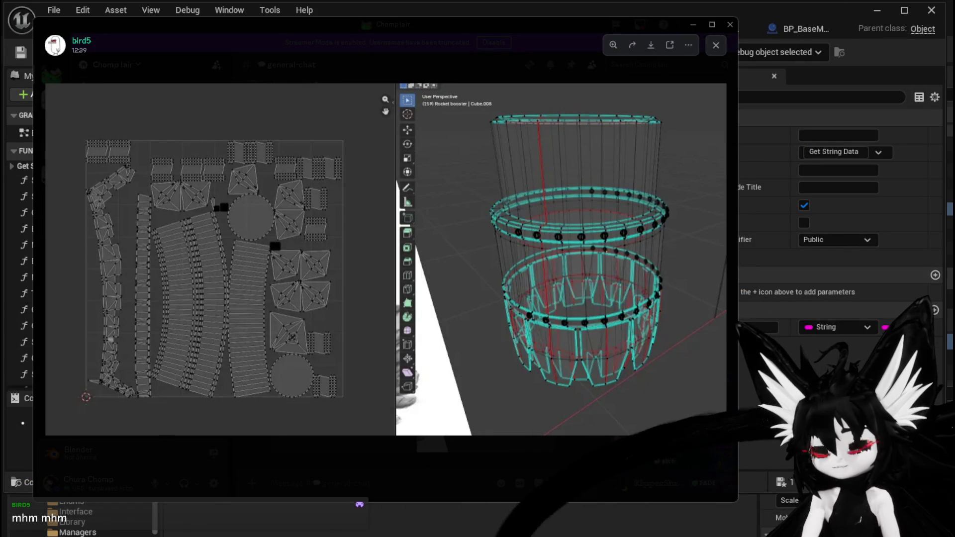
- Close the image viewer, minimize the Blueprint editor, and open M_CardBorder from the Material folder
click(744, 293)
click(878, 10)
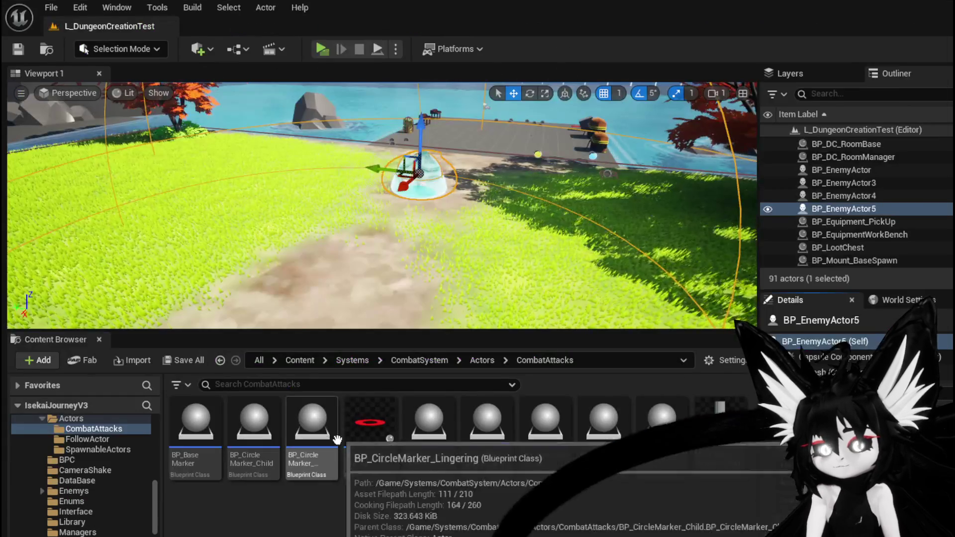
scroll(84, 517, down, 3)
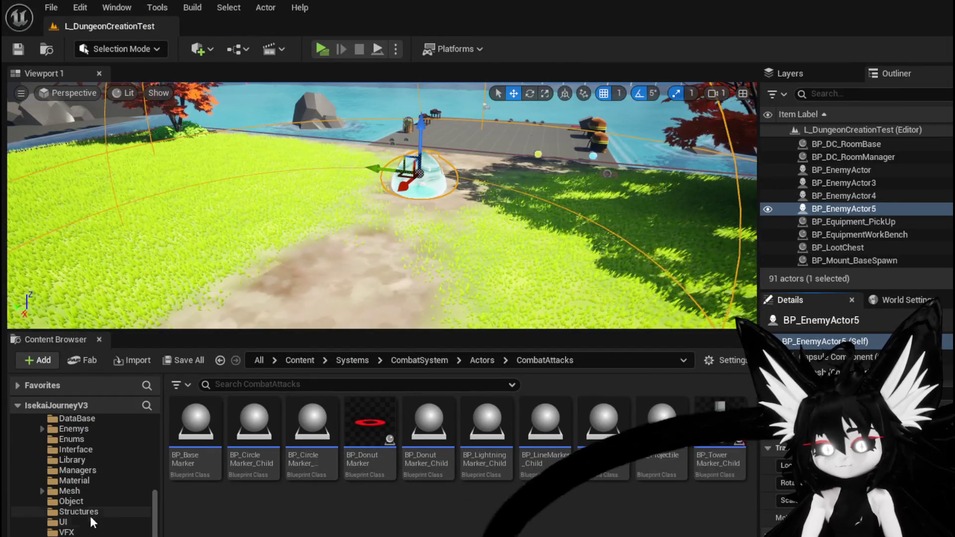
click(79, 480)
scroll(510, 457, down, 2)
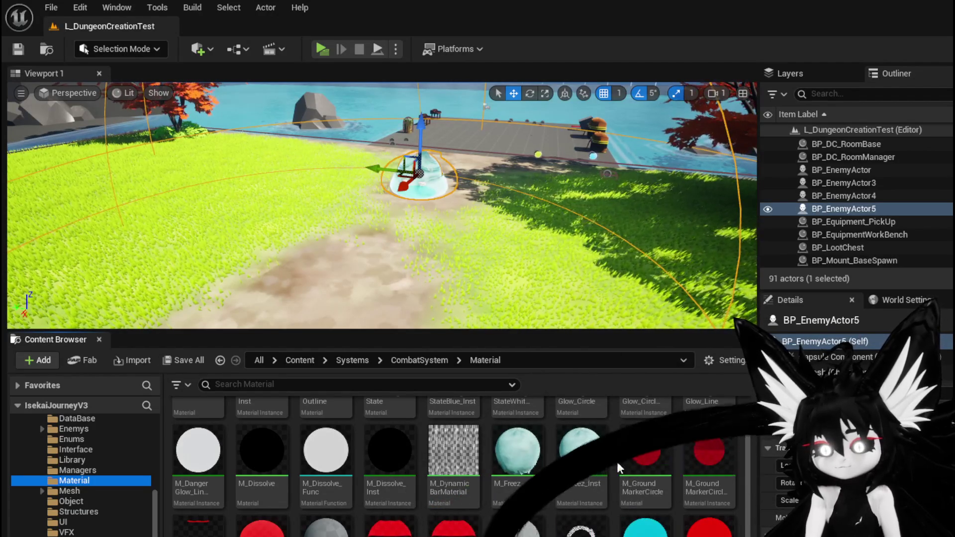
scroll(620, 469, up, 2)
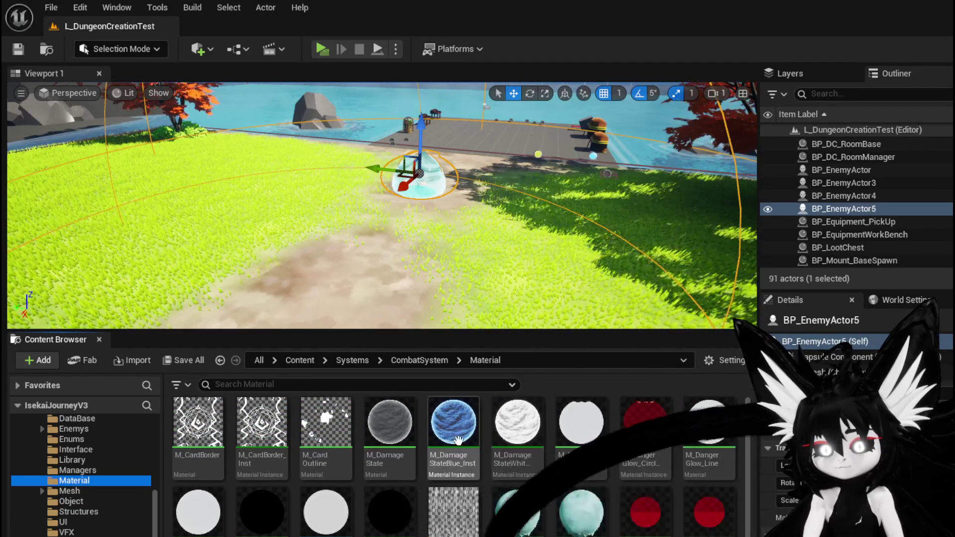
scroll(391, 440, down, 2)
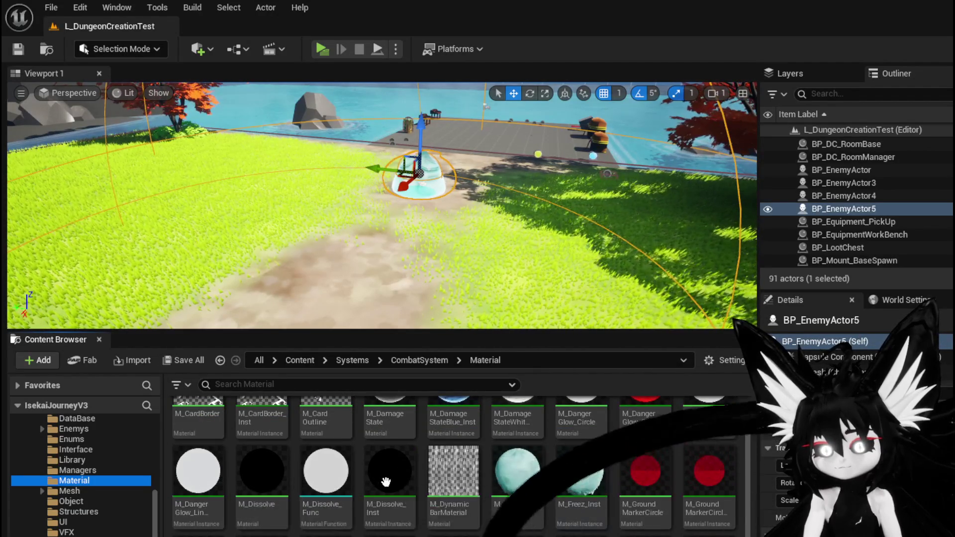
scroll(358, 497, down, 2)
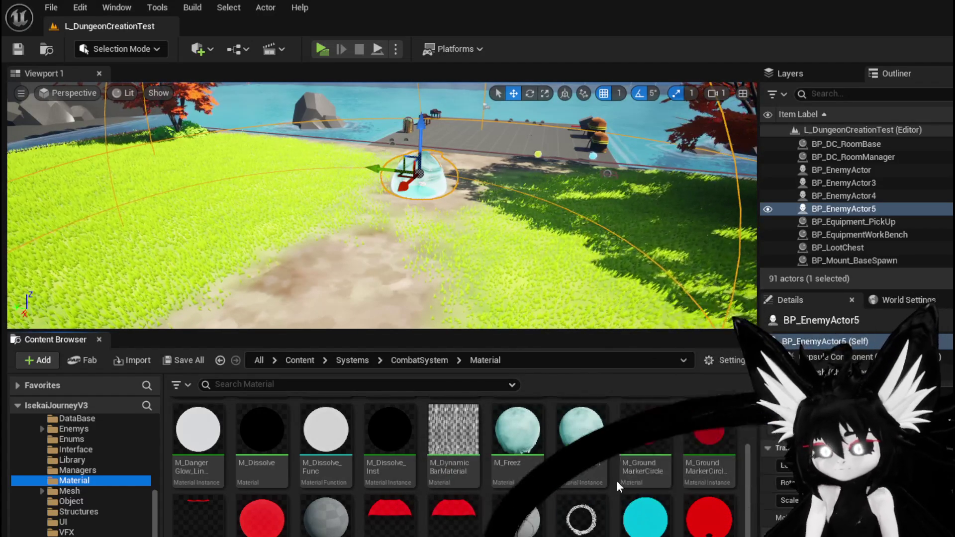
scroll(646, 433, up, 2)
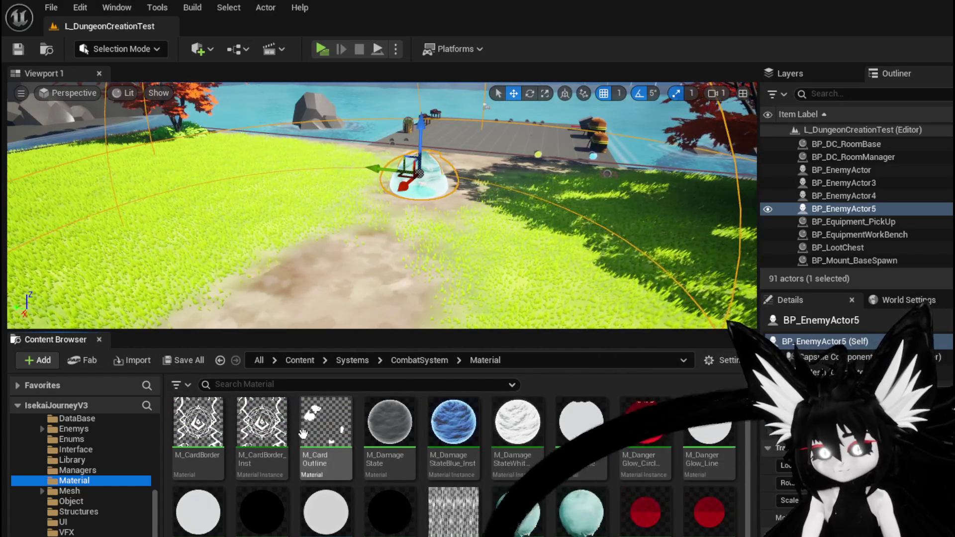
double_click(194, 423)
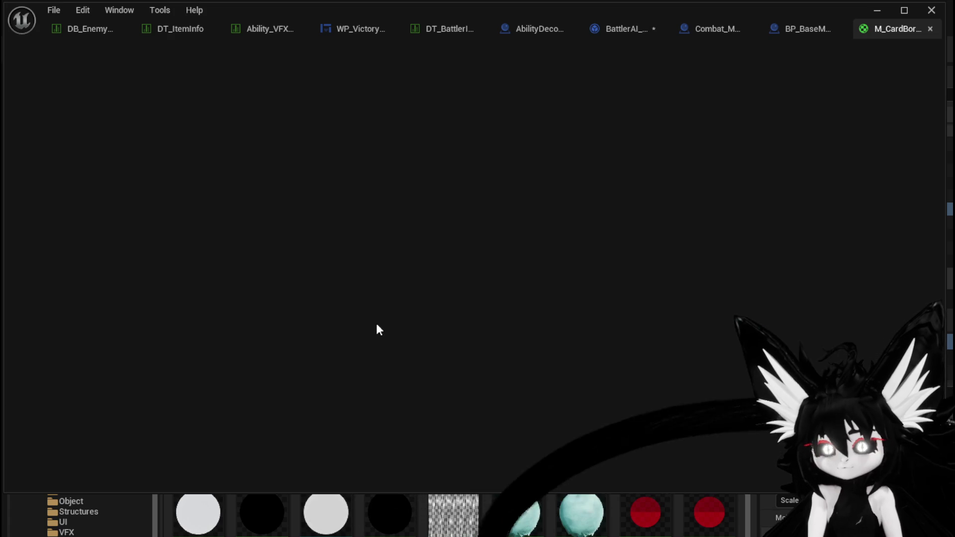
- Nudge the BackGroundTexture node slightly down-left in the M_CardBorder material graph
scroll(505, 253, down, 3)
scroll(381, 319, up, 5)
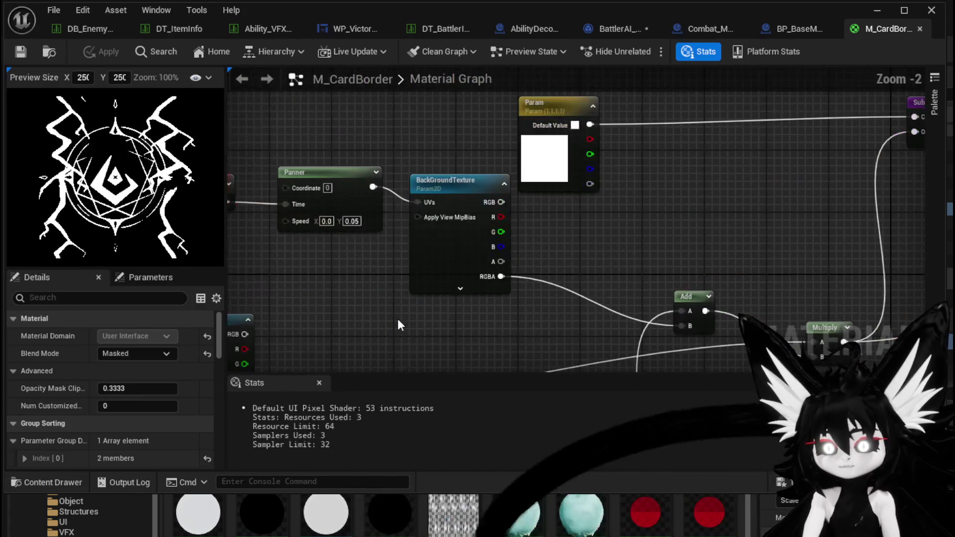
drag(481, 136, 471, 157)
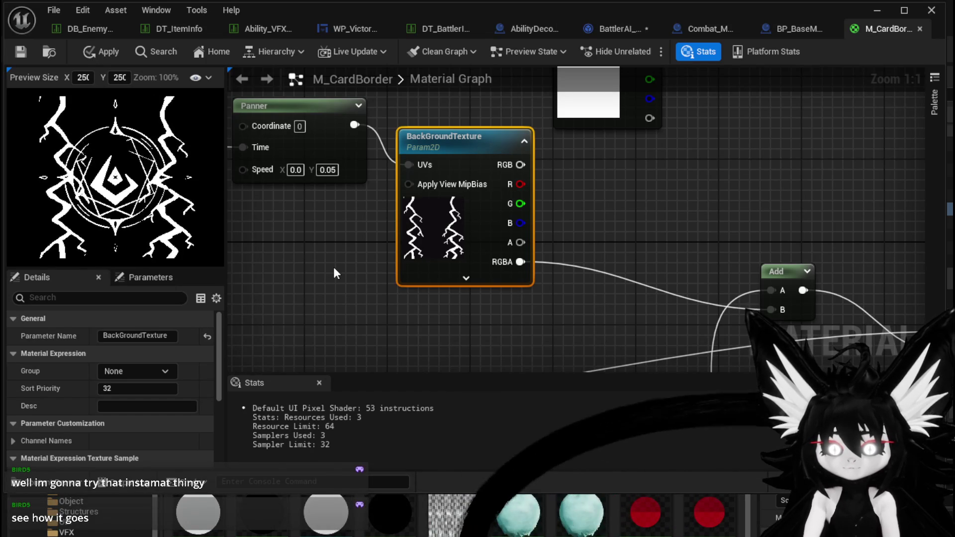
scroll(396, 301, down, 1)
scroll(448, 278, down, 3)
mouse_move(510, 249)
mouse_down()
mouse_move(590, 226)
mouse_move(421, 276)
mouse_move(461, 242)
mouse_move(463, 213)
mouse_up()
mouse_move(526, 207)
mouse_down()
mouse_move(375, 246)
mouse_move(328, 276)
mouse_up()
click(380, 235)
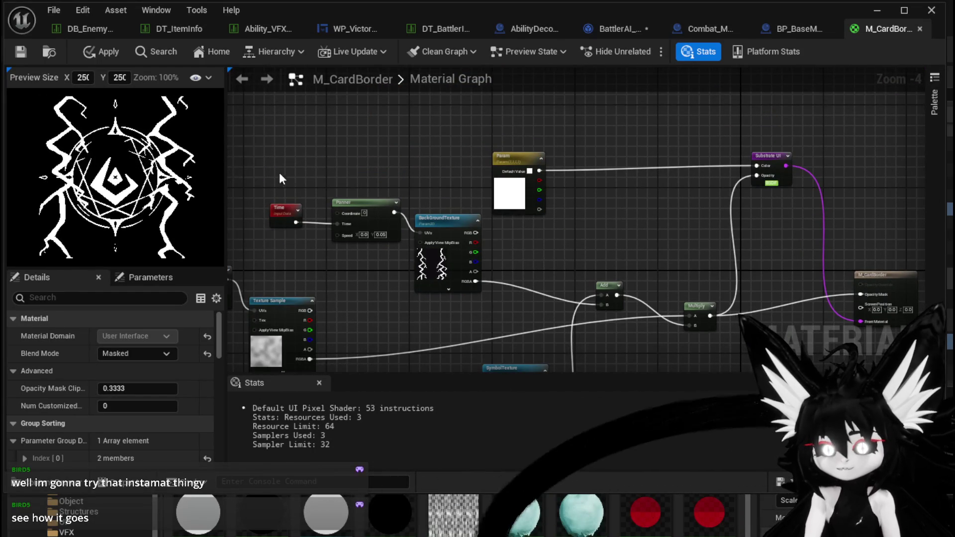
scroll(294, 179, down, 2)
drag(306, 154, 739, 328)
click(744, 330)
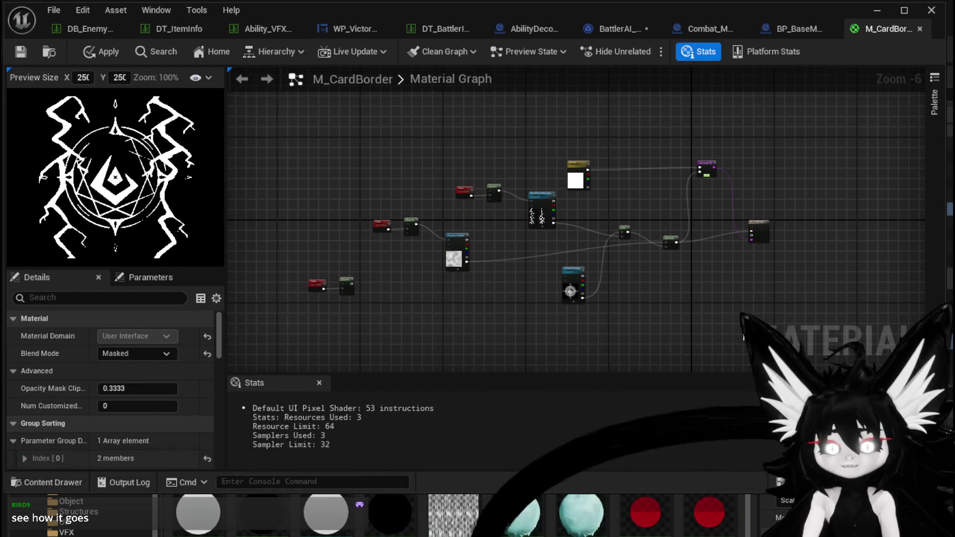
- Apply and save M_CardBorder, close its editor, and save the BattlerAI_Object blueprint
click(103, 53)
click(20, 52)
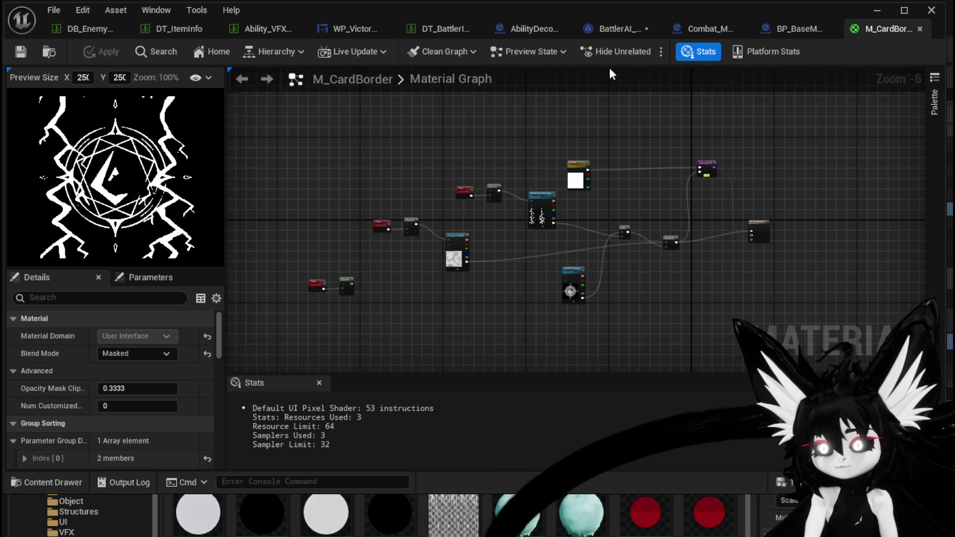
click(919, 30)
click(619, 28)
click(15, 54)
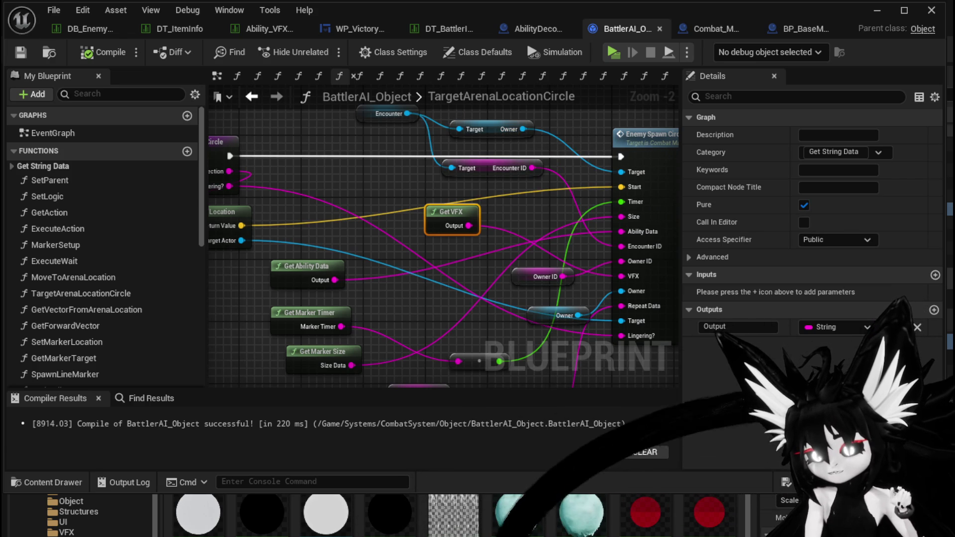
- Switch to Blender and show the File > Export formats, pointing at Wavefront (.obj)
key(alt+Tab)
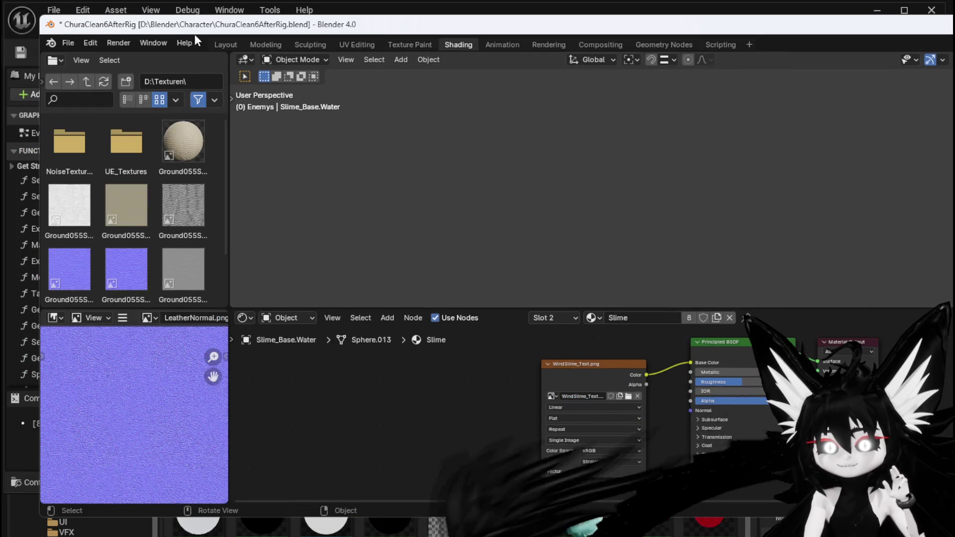
click(69, 42)
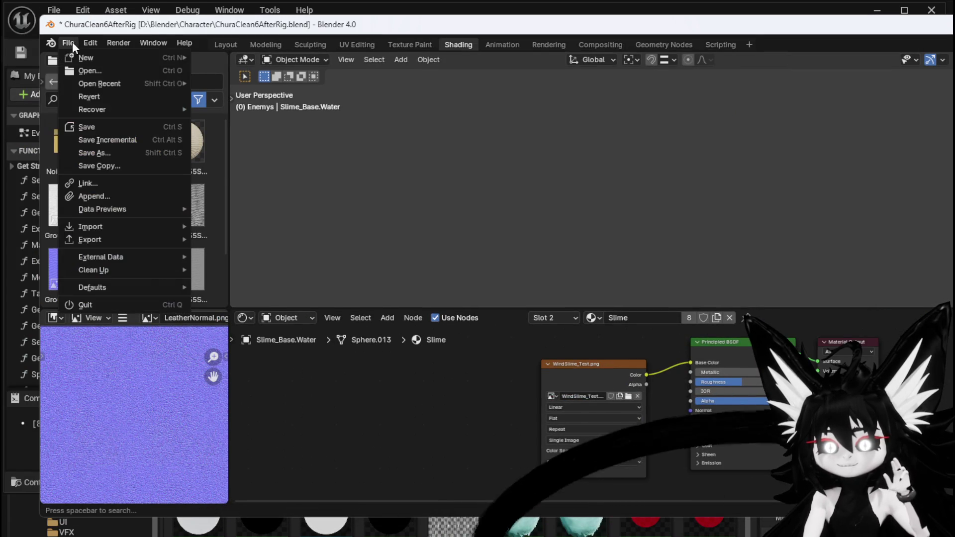
mouse_move(92, 240)
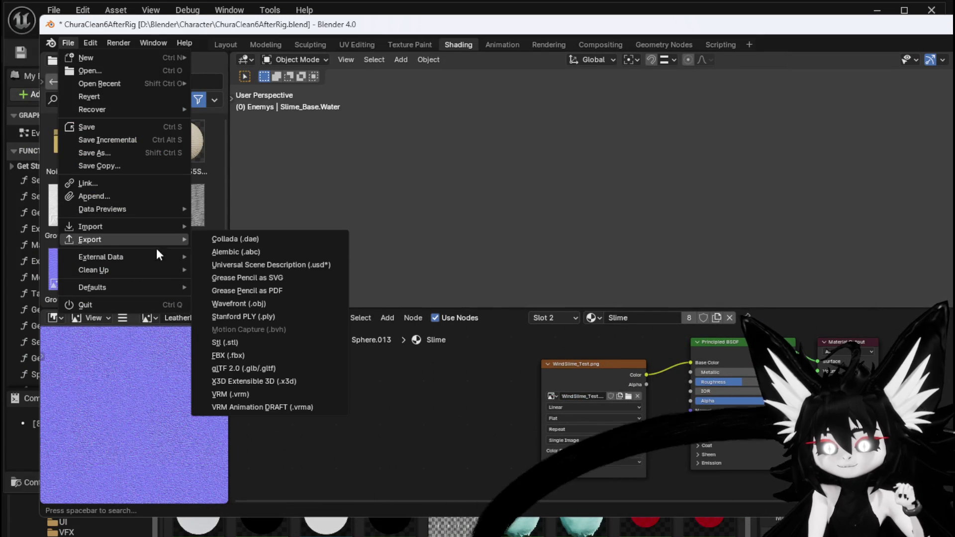
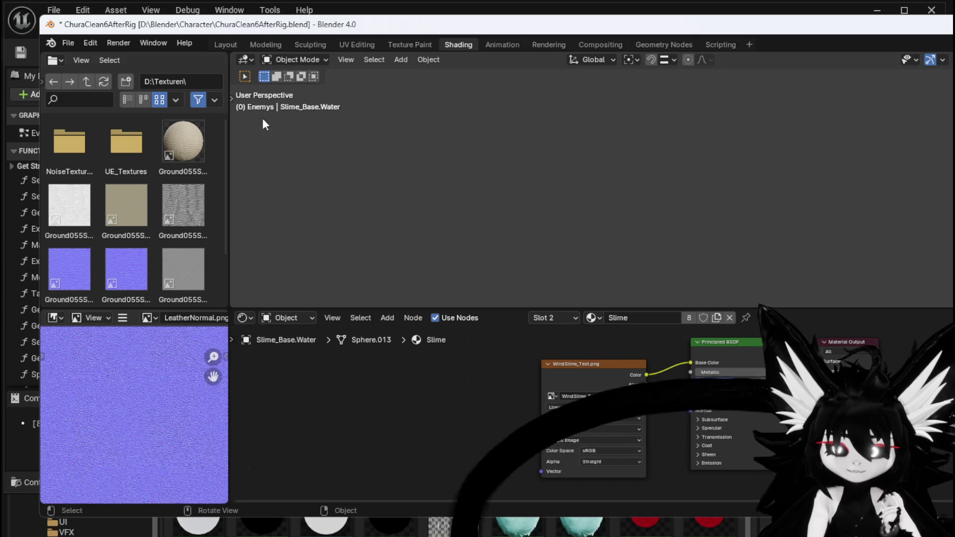
- Save the Blender slime scene from the Layout workspace, then return to Unreal
click(72, 42)
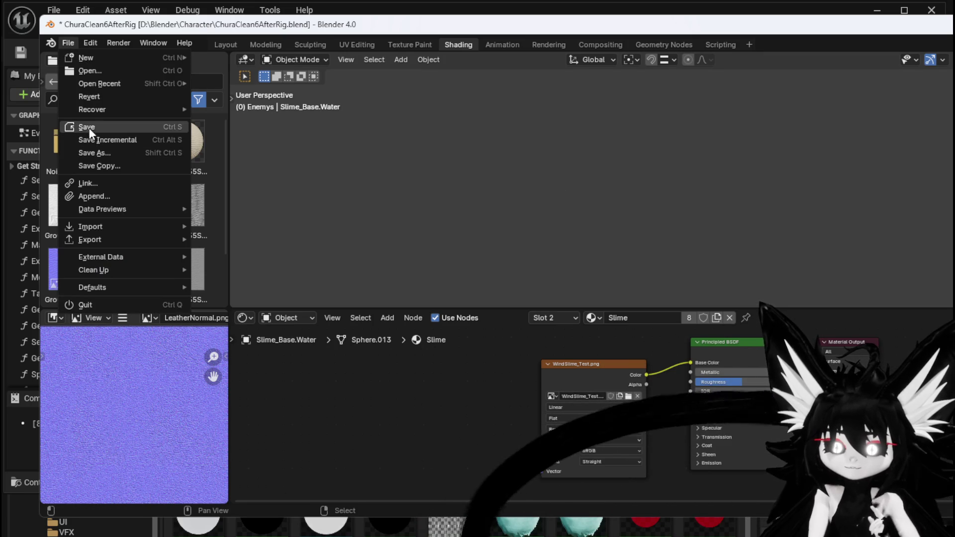
click(226, 45)
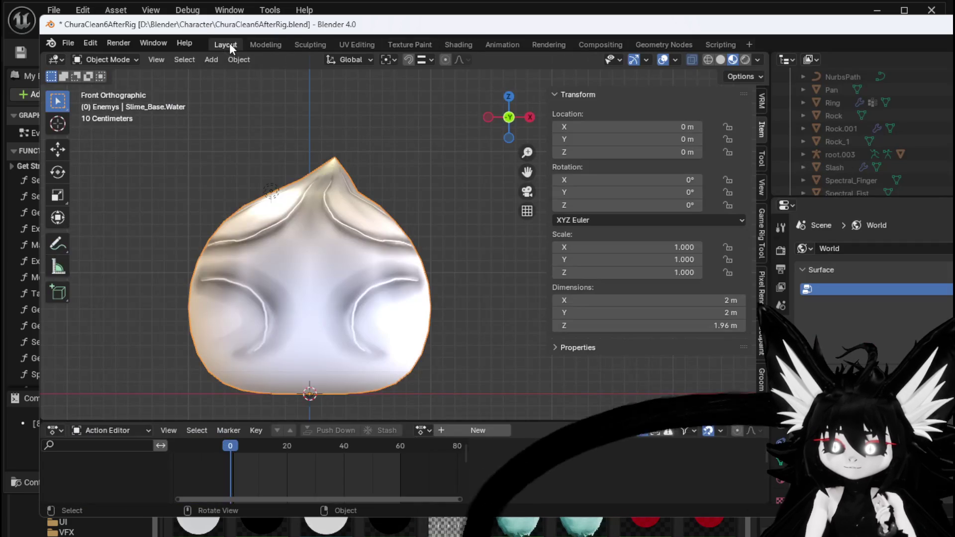
click(68, 43)
click(82, 127)
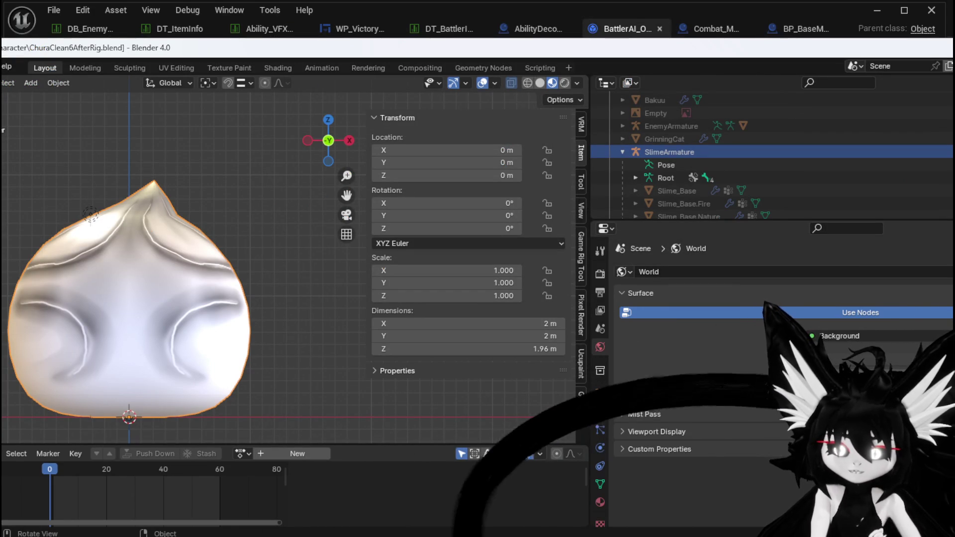
key(alt+Tab)
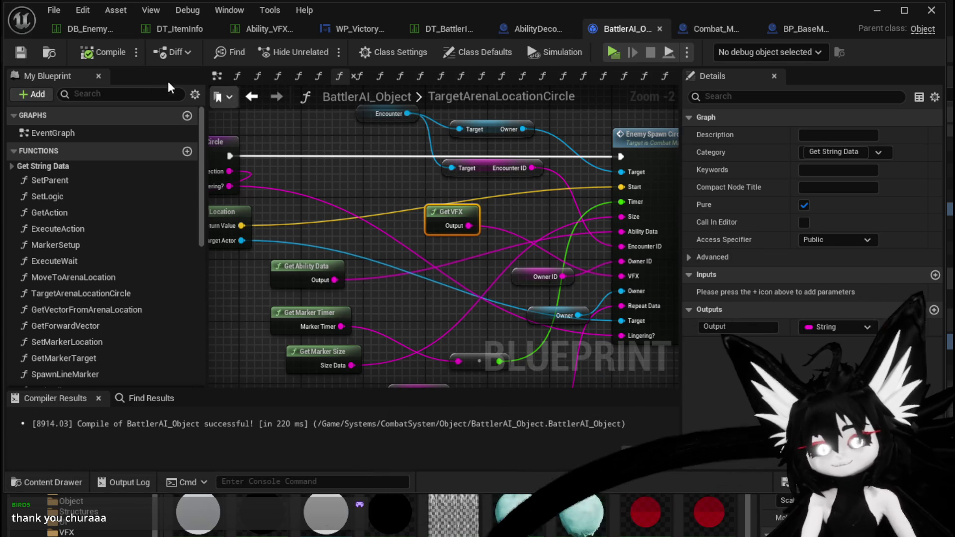
- Save BattlerAI_Object and shift the Get VFX node down and to the left
click(20, 52)
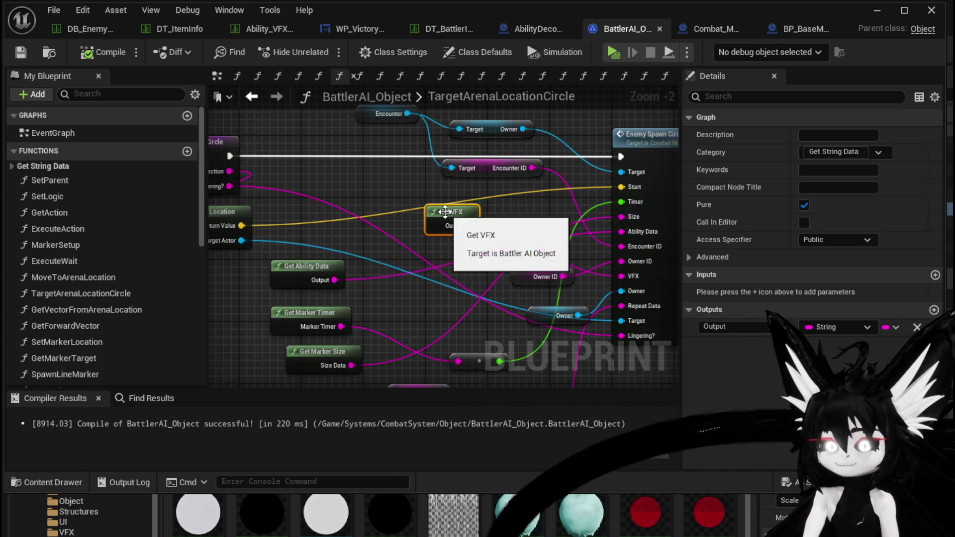
drag(443, 216, 412, 239)
click(525, 217)
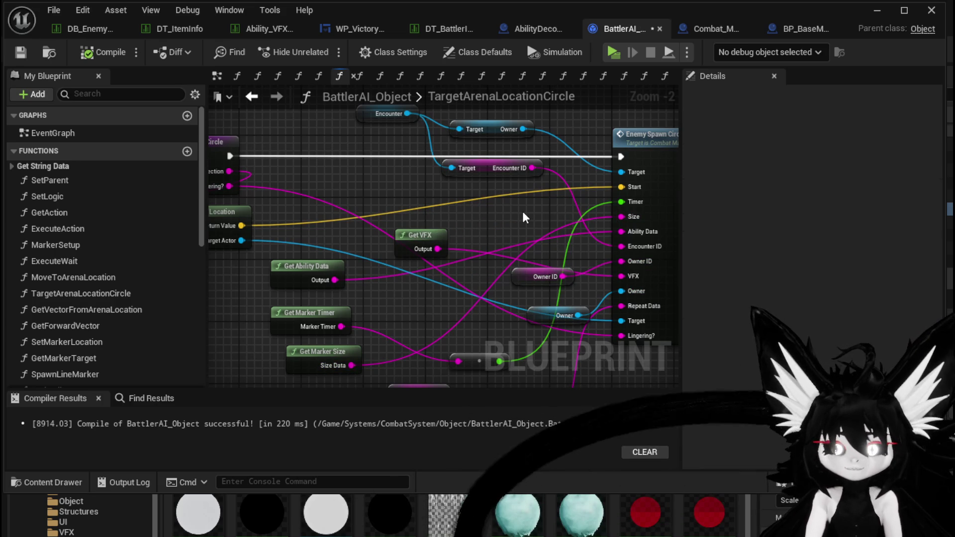
- Inspect the TargetArenaLocationCircle graph around the Owner and Owner ID nodes
drag(525, 217, 446, 190)
drag(532, 356, 542, 283)
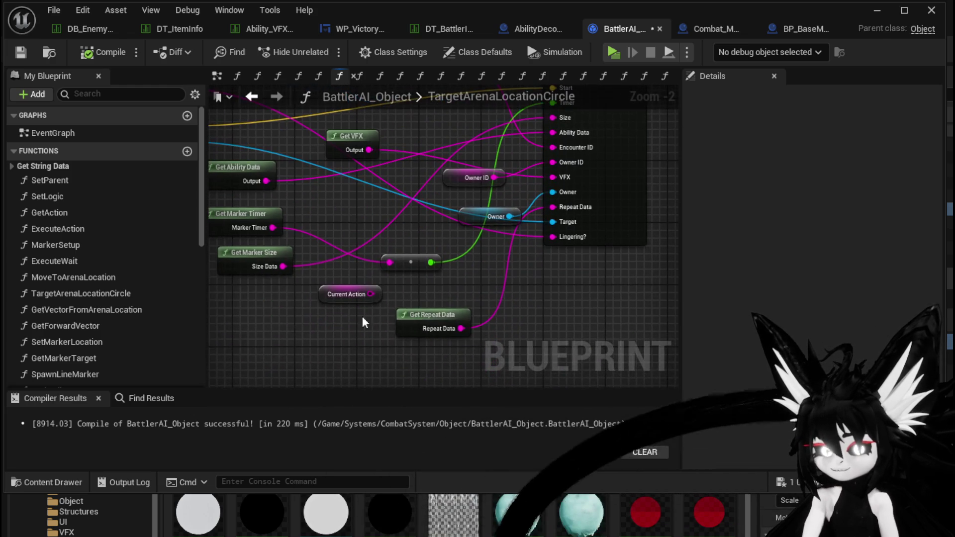
mouse_move(452, 296)
mouse_down()
mouse_move(448, 348)
mouse_move(446, 329)
mouse_up()
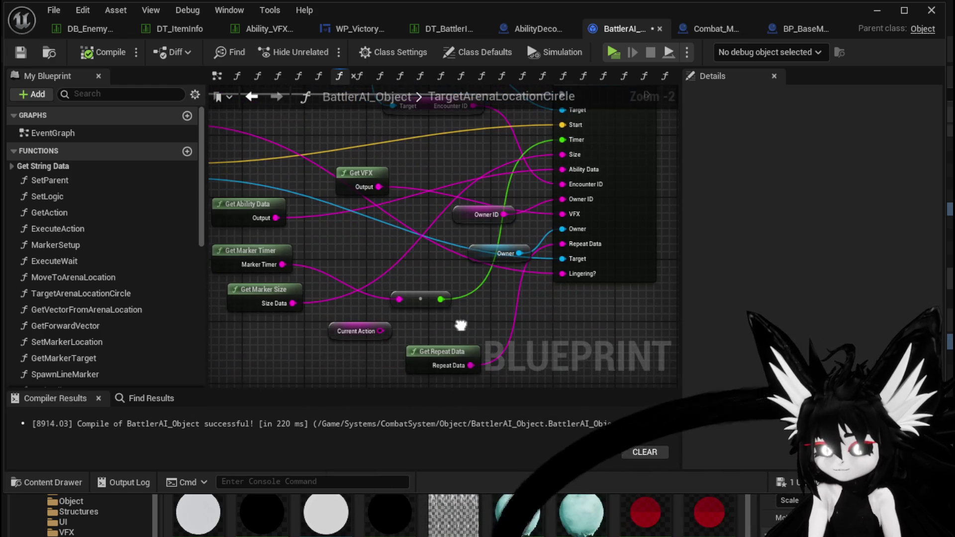
click(463, 241)
click(454, 276)
mouse_move(459, 209)
mouse_down()
mouse_move(454, 277)
mouse_move(445, 220)
mouse_move(376, 215)
mouse_move(486, 226)
mouse_up()
- Reposition the Get VFX node and save BattlerAI_Object
click(482, 262)
click(22, 56)
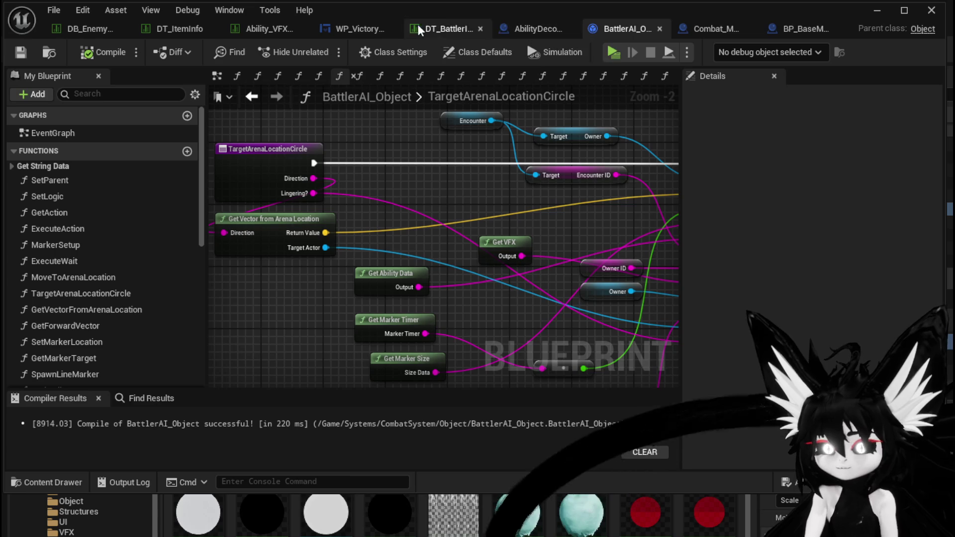
mouse_move(497, 220)
mouse_down()
mouse_move(371, 199)
mouse_move(433, 194)
mouse_move(425, 213)
mouse_up()
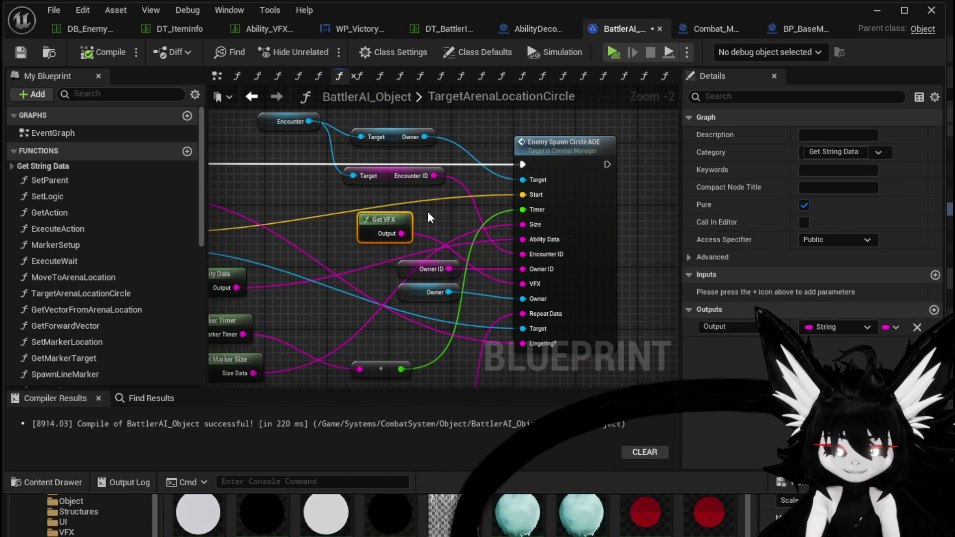
mouse_move(459, 214)
mouse_down()
mouse_move(516, 262)
mouse_move(560, 219)
mouse_move(501, 158)
mouse_up()
mouse_move(361, 278)
mouse_down()
mouse_move(561, 329)
mouse_move(317, 310)
mouse_move(452, 324)
mouse_up()
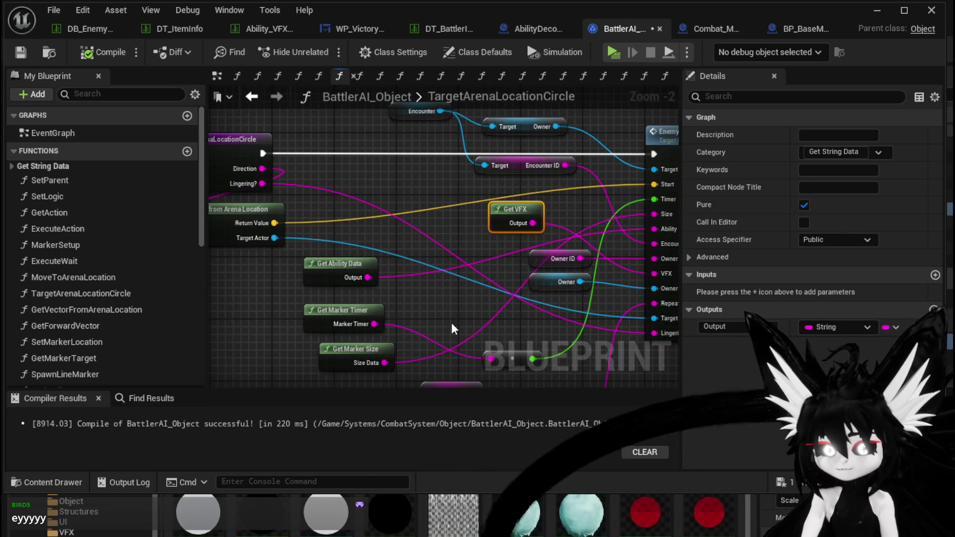
mouse_move(262, 184)
mouse_down()
mouse_move(388, 218)
mouse_move(141, 47)
mouse_up()
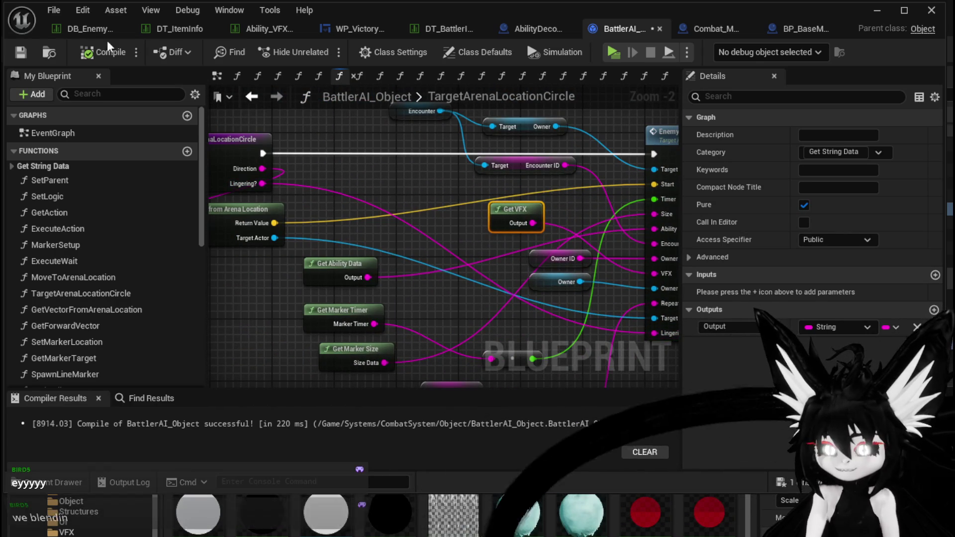
click(20, 52)
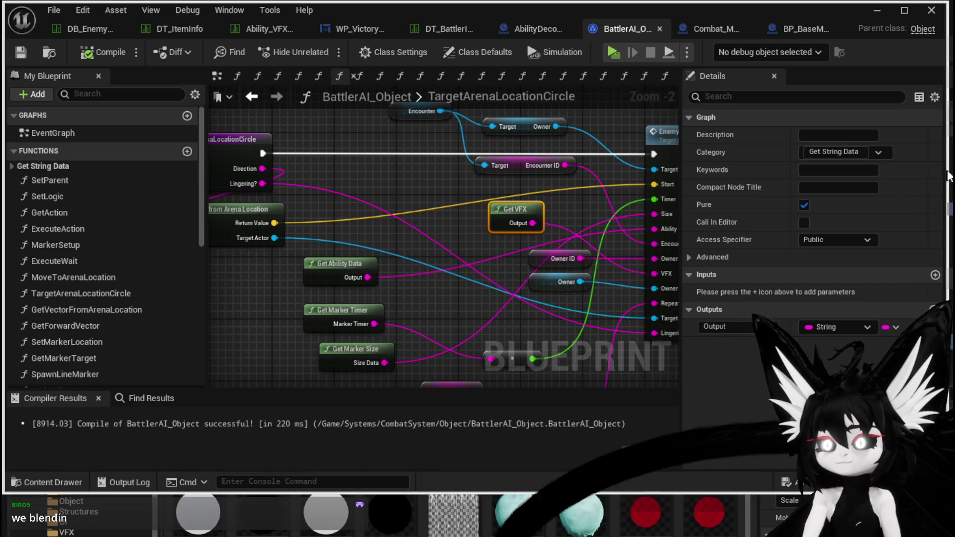
- Enlarge the graph area, zoom out over the whole network, and return to MarkerSetup
mouse_move(693, 177)
mouse_down()
mouse_move(801, 174)
mouse_move(770, 172)
mouse_up()
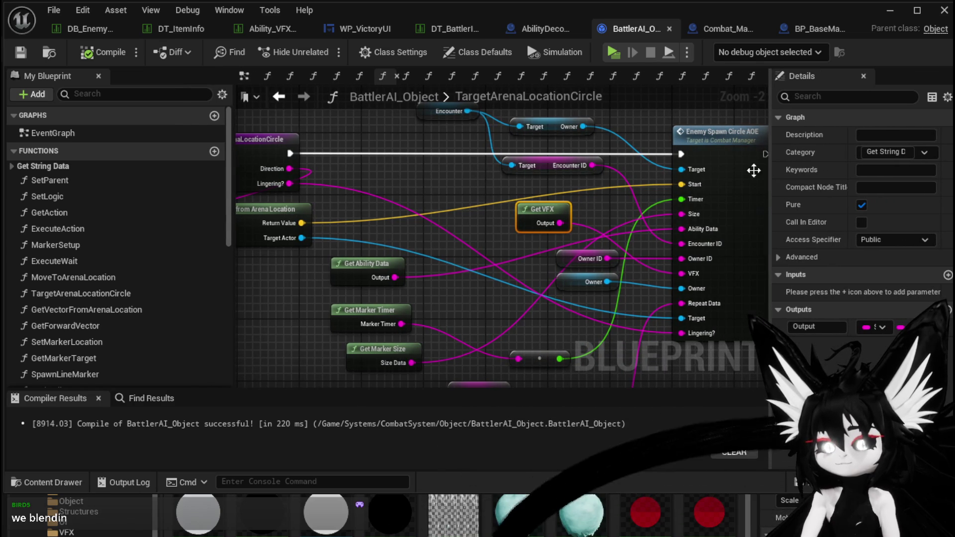
drag(393, 390, 380, 404)
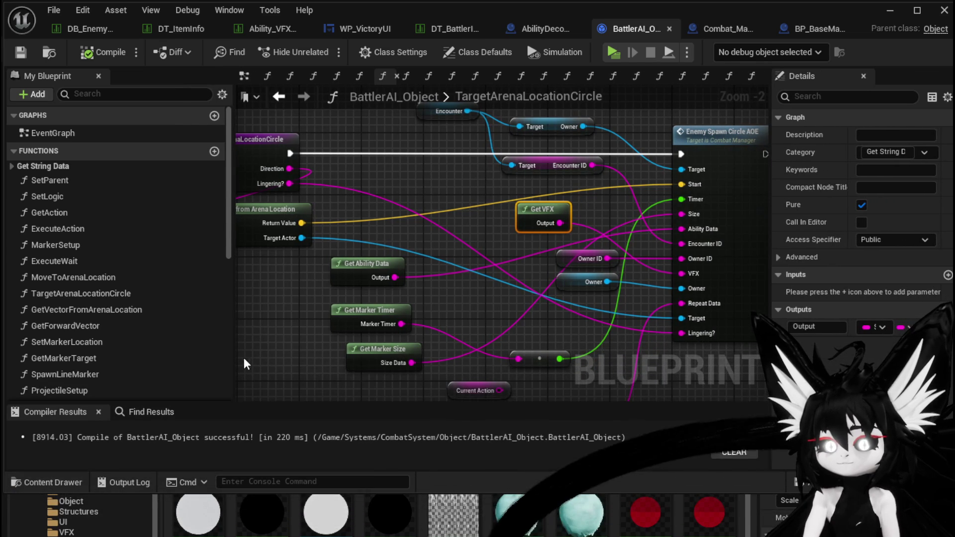
drag(231, 360, 161, 345)
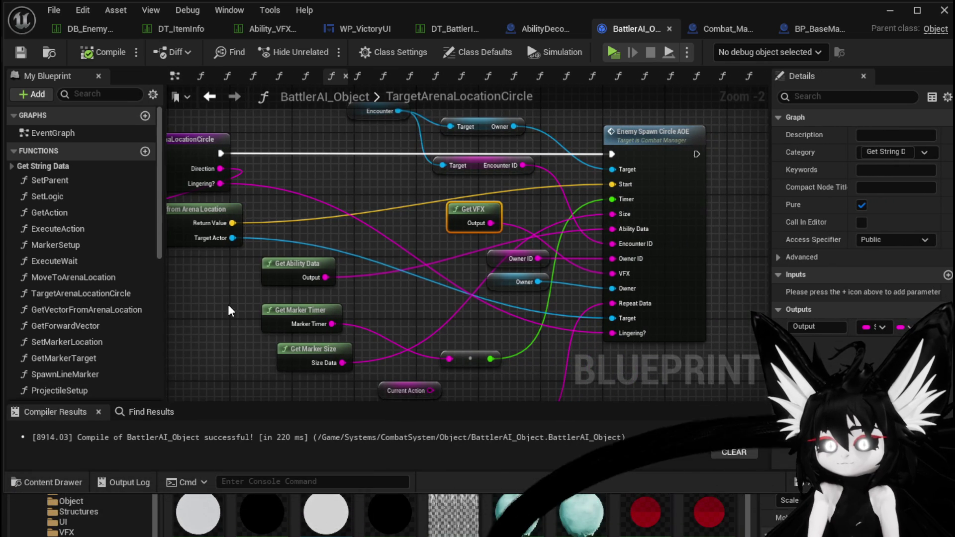
scroll(230, 311, down, 2)
drag(267, 299, 341, 298)
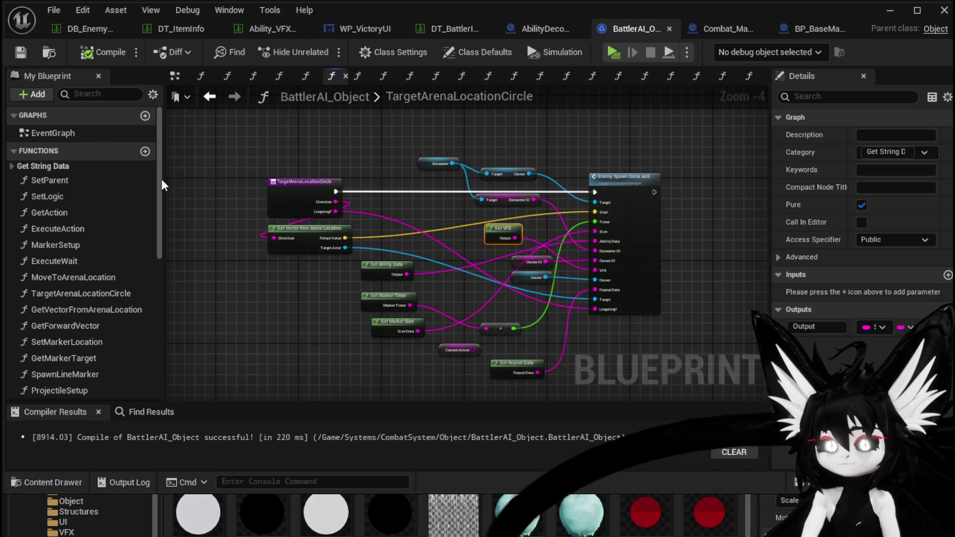
click(210, 97)
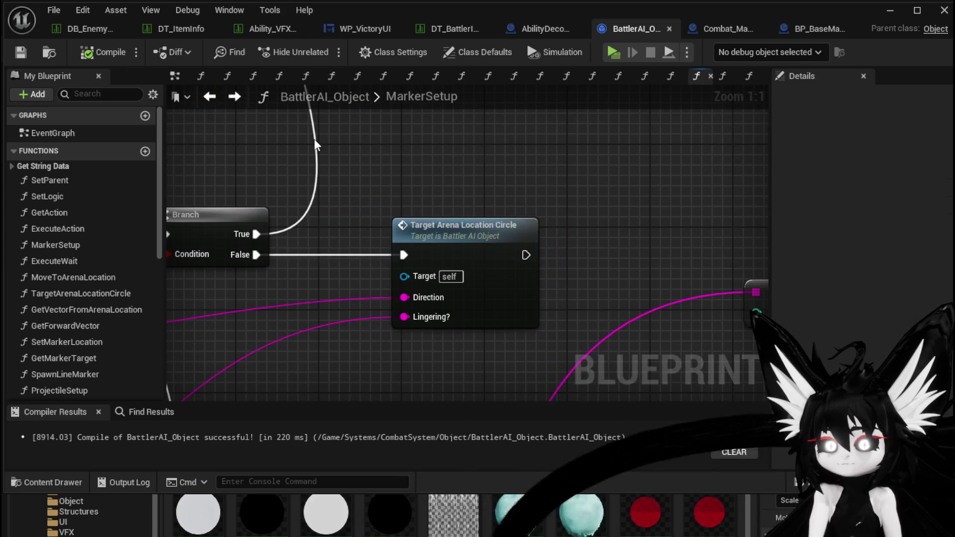
- Follow MarkerSetup's Branch to the Spawn Circle Marker call and open SpawnCircleMarker
scroll(342, 149, down, 2)
mouse_move(452, 149)
mouse_down()
mouse_move(542, 145)
mouse_move(539, 246)
mouse_up()
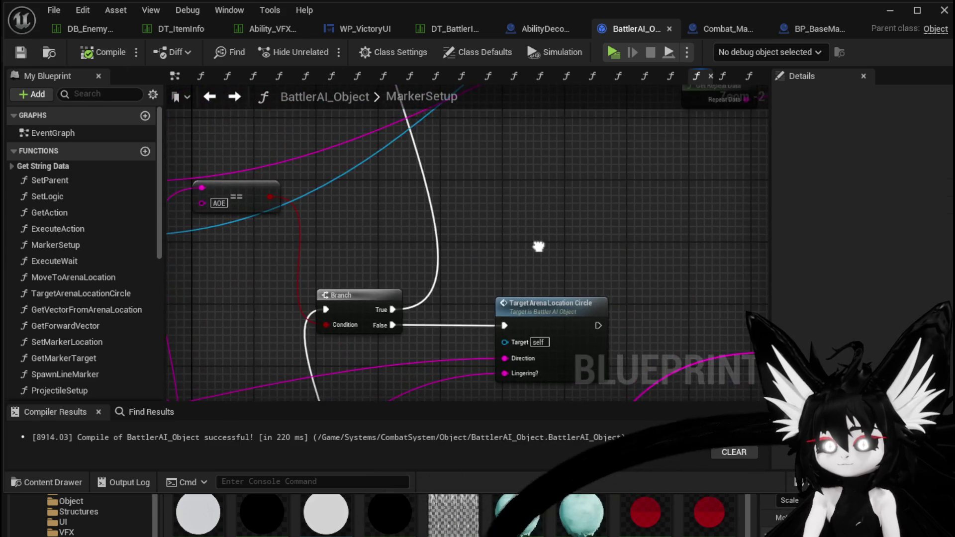
scroll(539, 246, down, 3)
scroll(388, 183, up, 4)
drag(388, 184, 349, 394)
mouse_move(345, 300)
mouse_down()
mouse_move(364, 195)
mouse_move(374, 366)
mouse_move(360, 363)
mouse_up()
drag(491, 282, 485, 125)
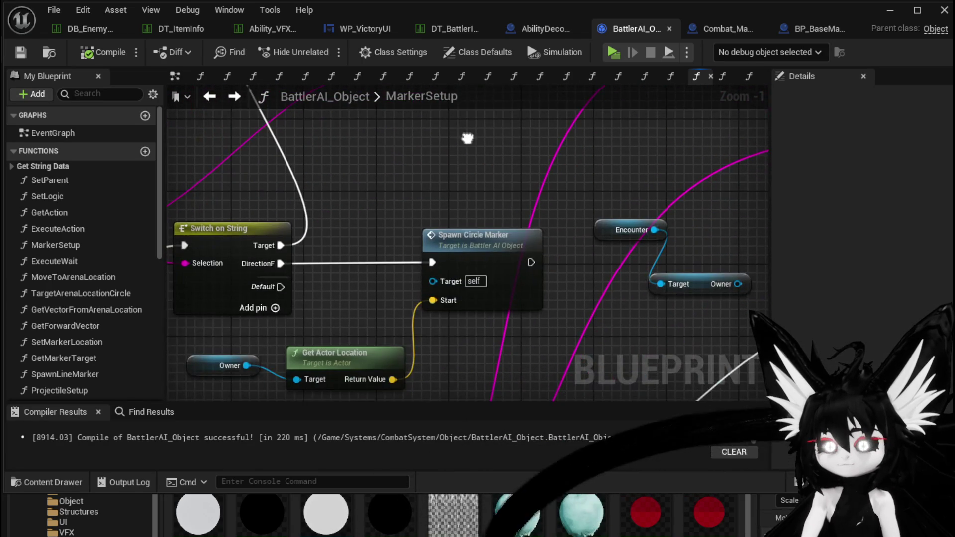
double_click(475, 232)
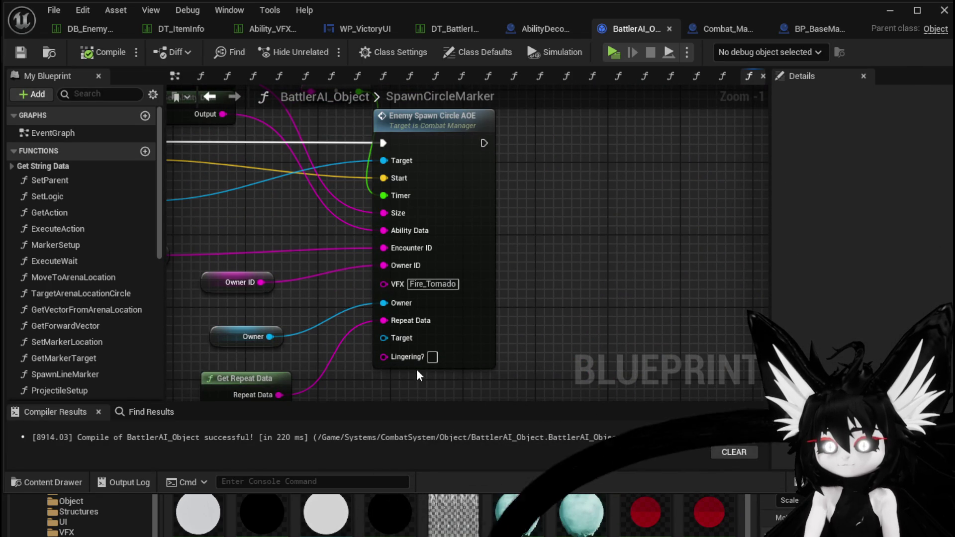
- Open Combat_Manager's Enemy_SpawnCircleAOE function from its call node
mouse_move(438, 360)
mouse_down()
mouse_move(436, 312)
mouse_move(534, 287)
mouse_move(524, 296)
mouse_up()
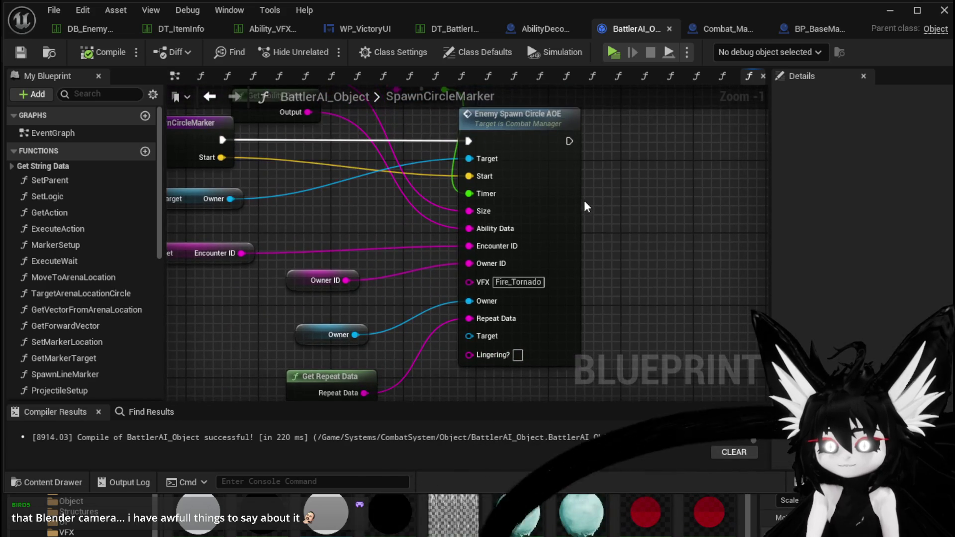
double_click(570, 192)
scroll(525, 215, down, 6)
scroll(459, 221, up, 4)
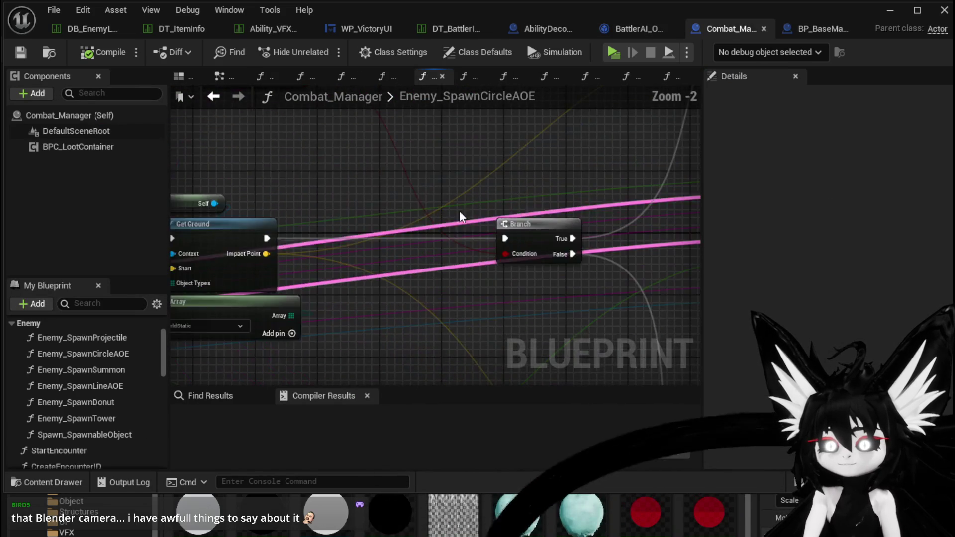
- Review the Get Ground and Branch nodes, then save Combat_Manager and close its editor
drag(458, 221, 460, 302)
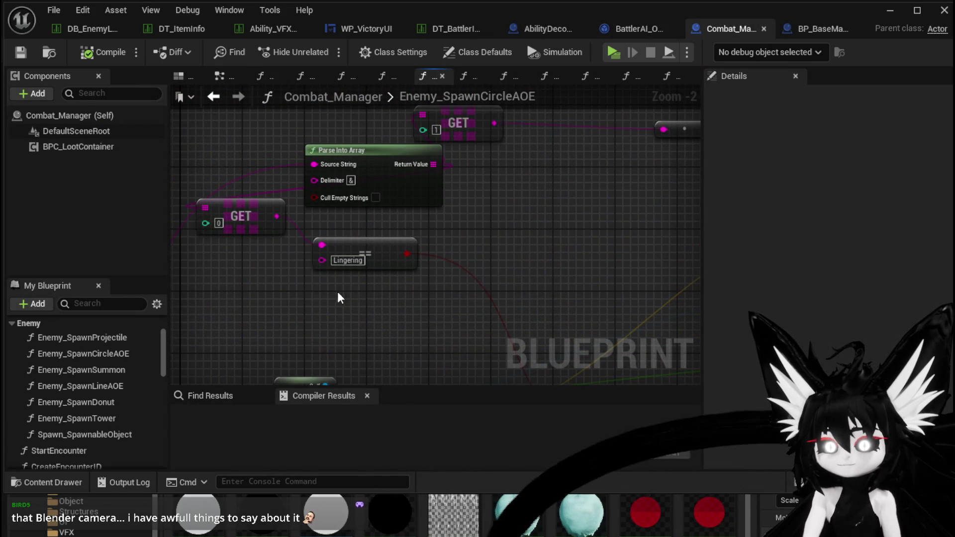
mouse_move(337, 291)
mouse_down()
mouse_move(294, 111)
mouse_move(270, 164)
mouse_up()
mouse_move(346, 218)
mouse_down()
mouse_move(459, 320)
mouse_move(359, 225)
mouse_up()
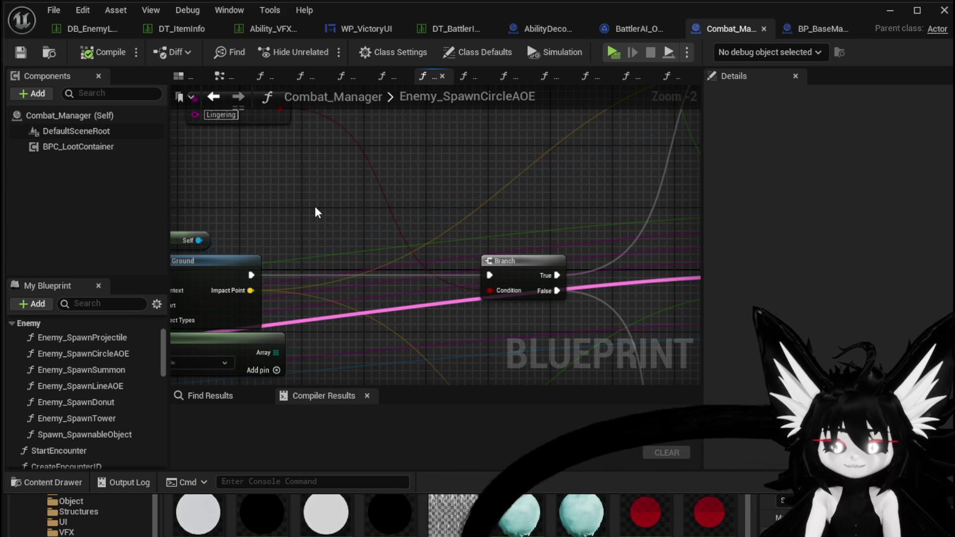
click(15, 49)
click(944, 10)
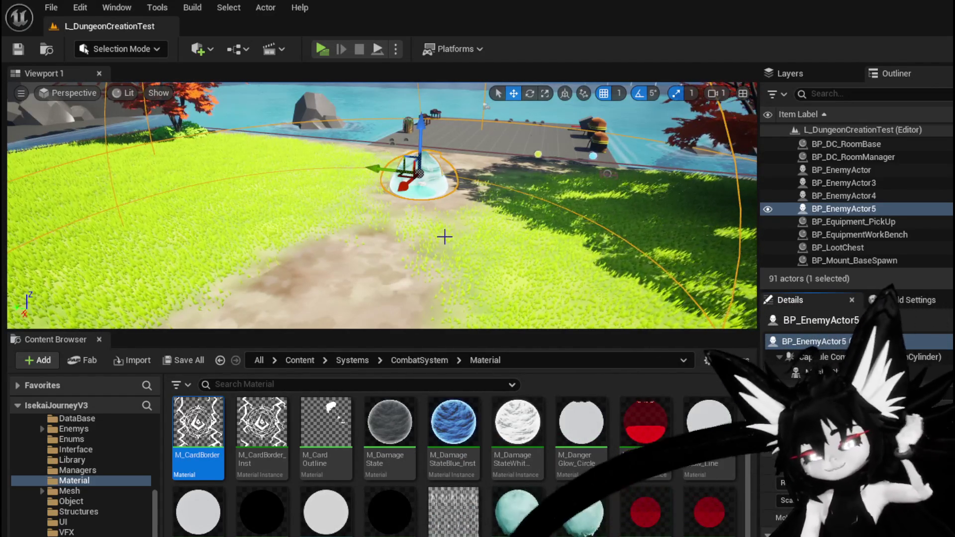
- Swing the level camera toward the water and rocks, then return to Combat_Manager's editor
drag(369, 219, 395, 220)
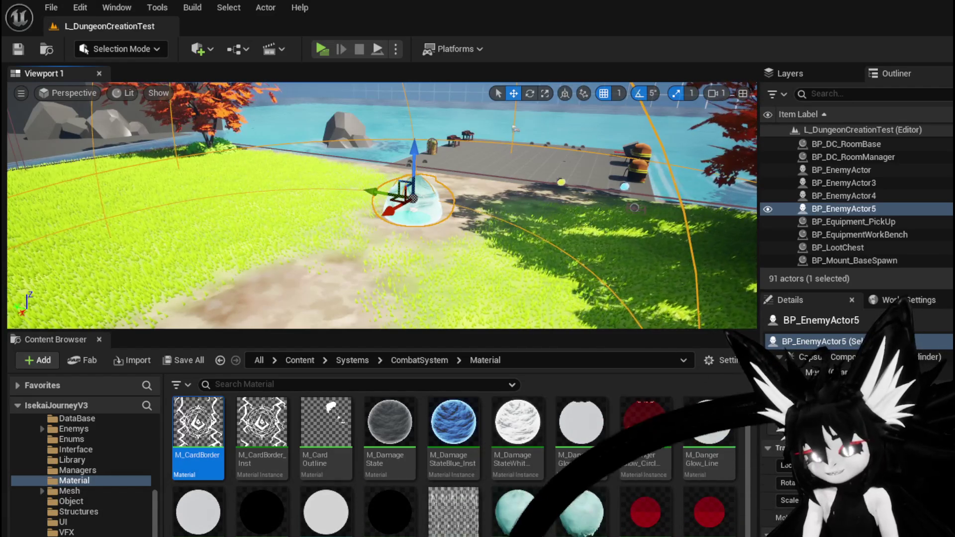
key(alt+Tab)
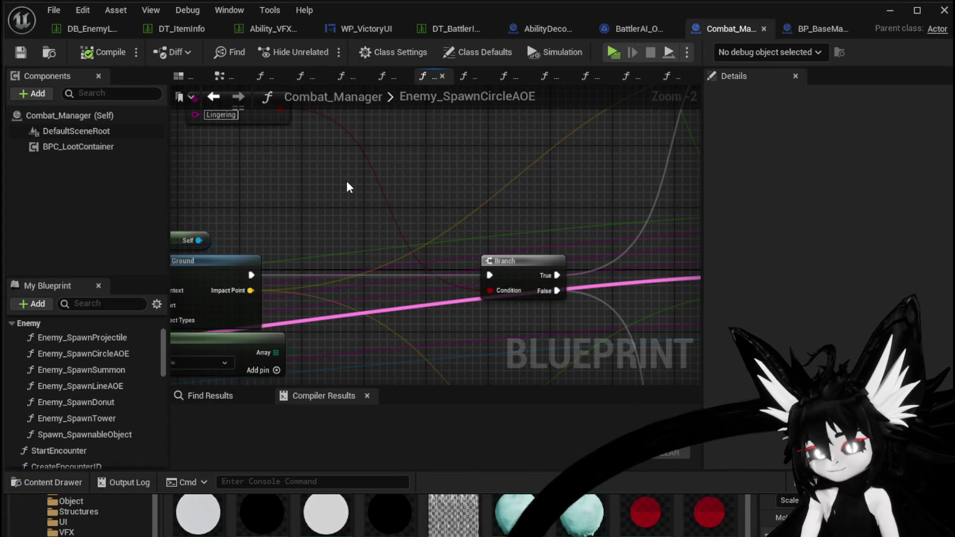
- Wire the Enemy_SpawnCircleAOE entry straight to Get Ground, delete Print String, and compile
scroll(347, 188, down, 3)
scroll(327, 186, up, 3)
mouse_move(326, 186)
mouse_down()
mouse_move(452, 189)
mouse_move(410, 183)
mouse_up()
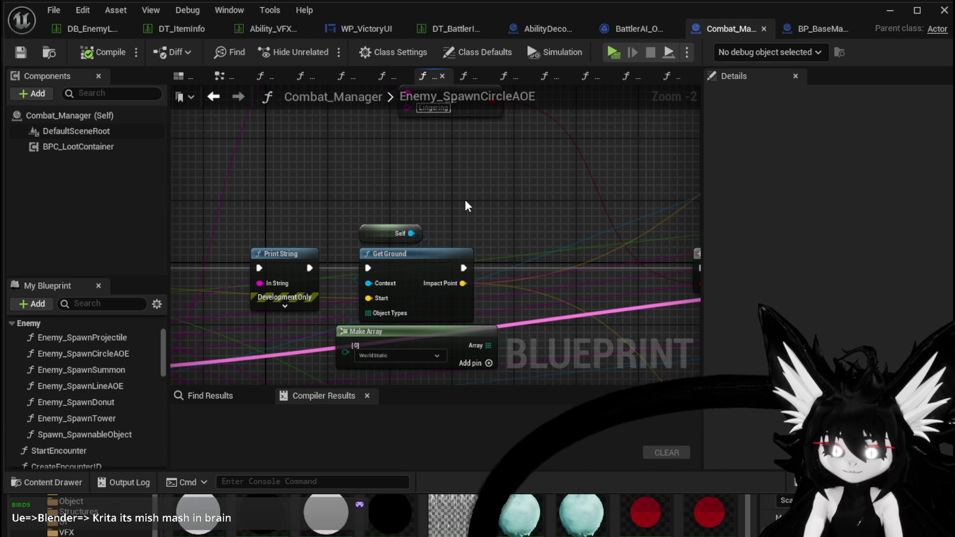
mouse_move(217, 205)
mouse_down()
mouse_move(480, 163)
mouse_move(359, 126)
mouse_up()
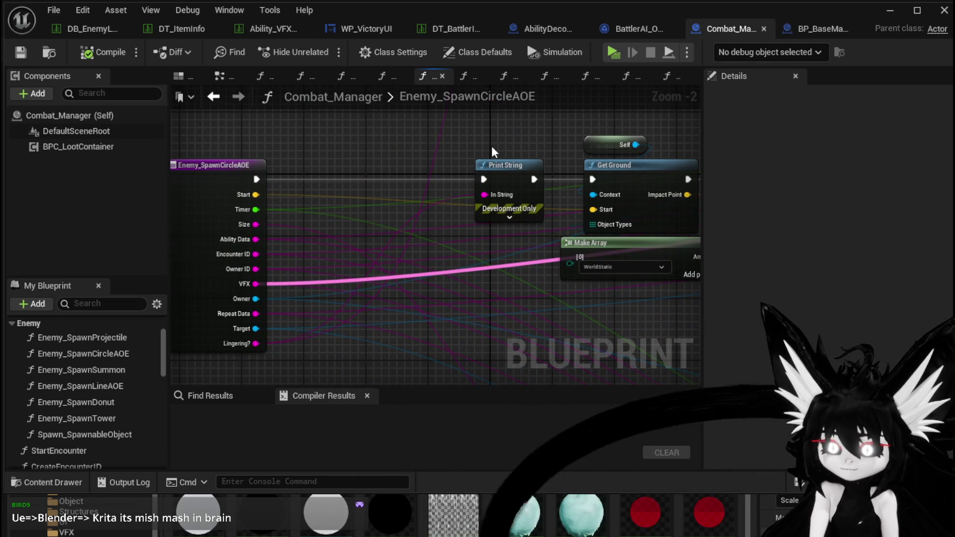
drag(257, 180, 595, 180)
drag(414, 177, 405, 175)
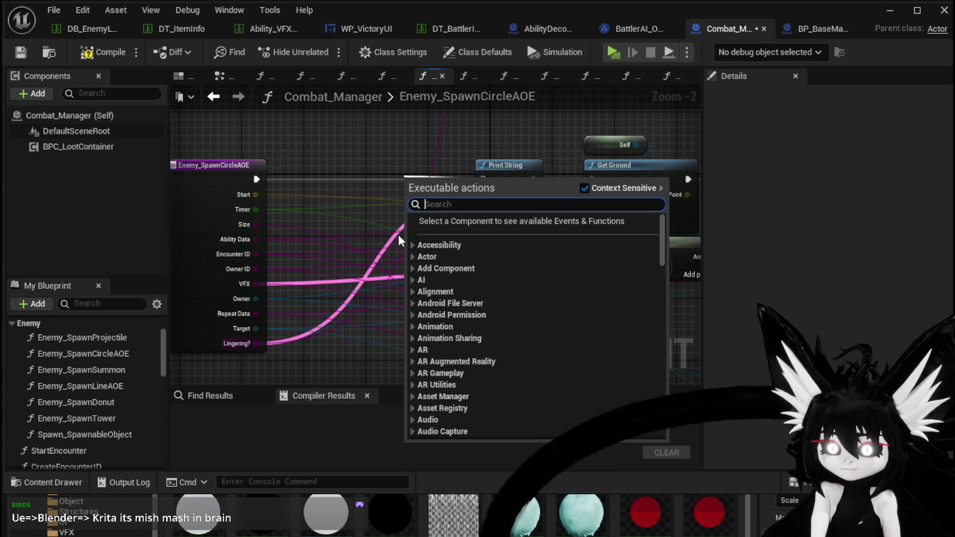
click(390, 214)
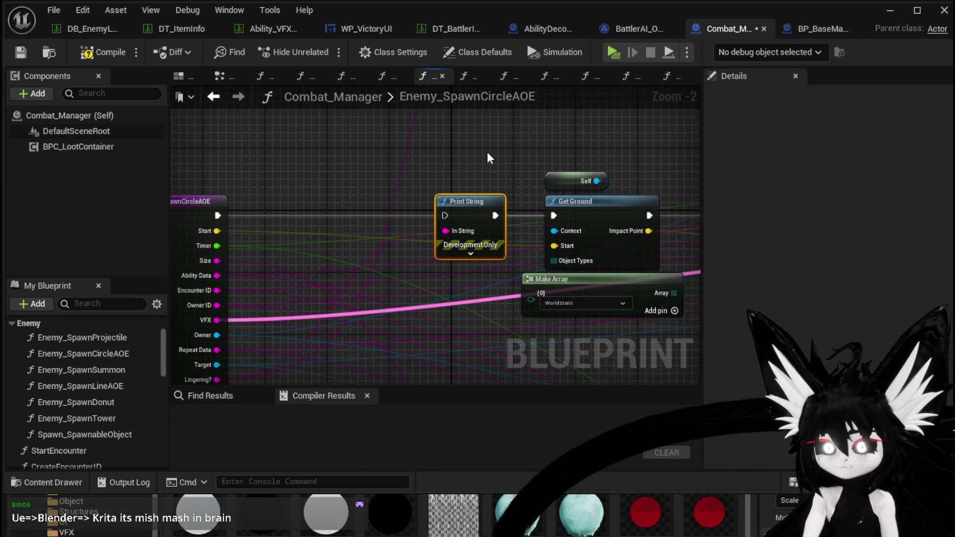
key(Delete)
scroll(488, 151, down, 2)
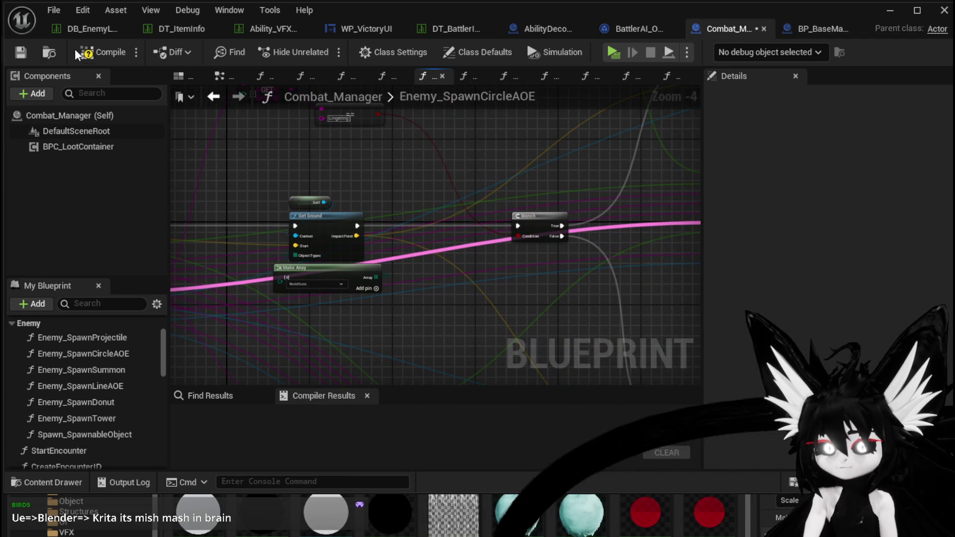
click(28, 53)
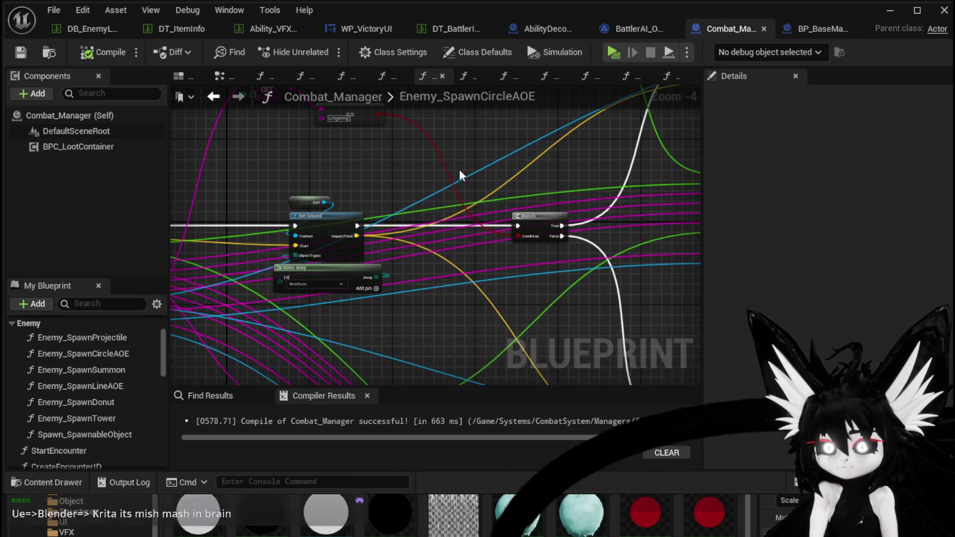
- Add and then remove a second Make Array object-type entry, and recompile
mouse_move(308, 246)
mouse_down()
mouse_move(348, 209)
mouse_move(476, 132)
mouse_move(411, 279)
mouse_move(498, 224)
mouse_move(571, 245)
mouse_up()
scroll(319, 243, up, 3)
click(450, 219)
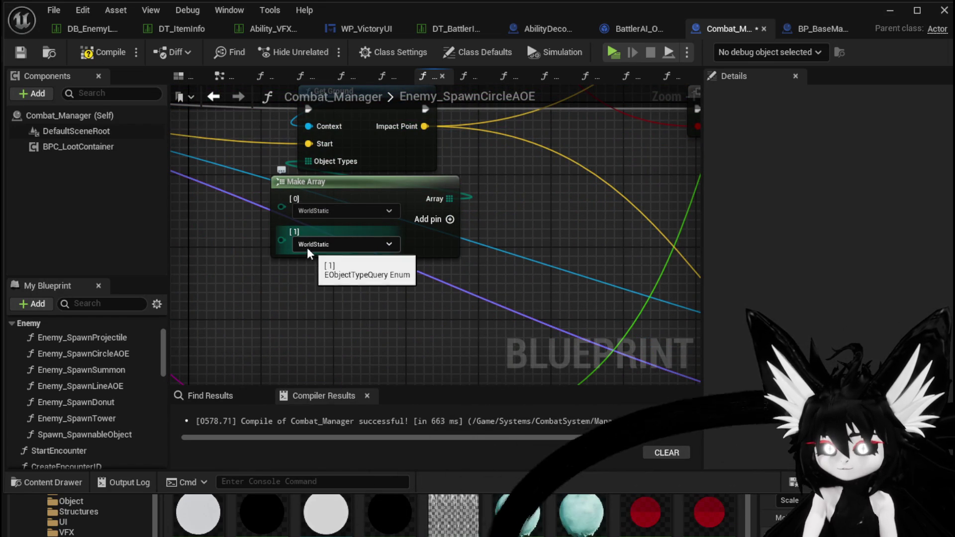
right_click(276, 242)
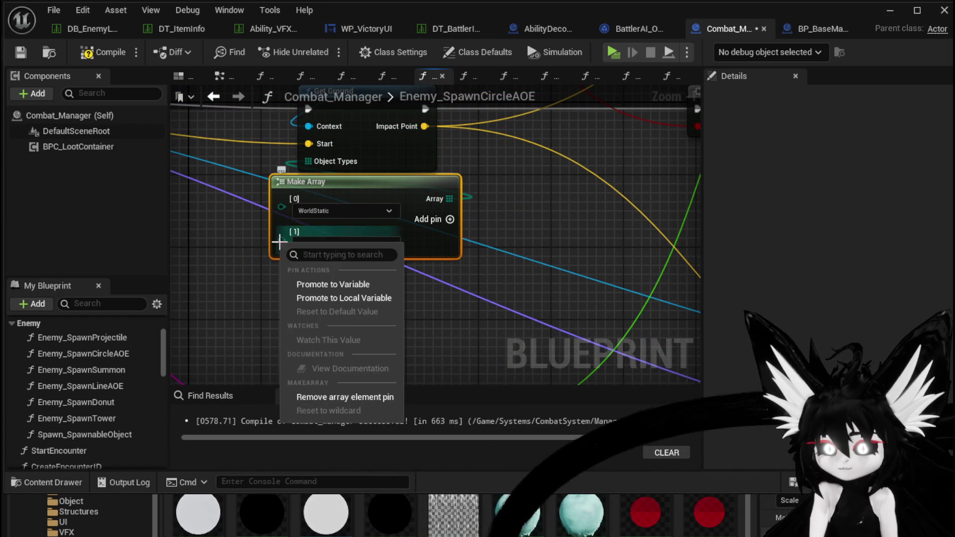
click(331, 397)
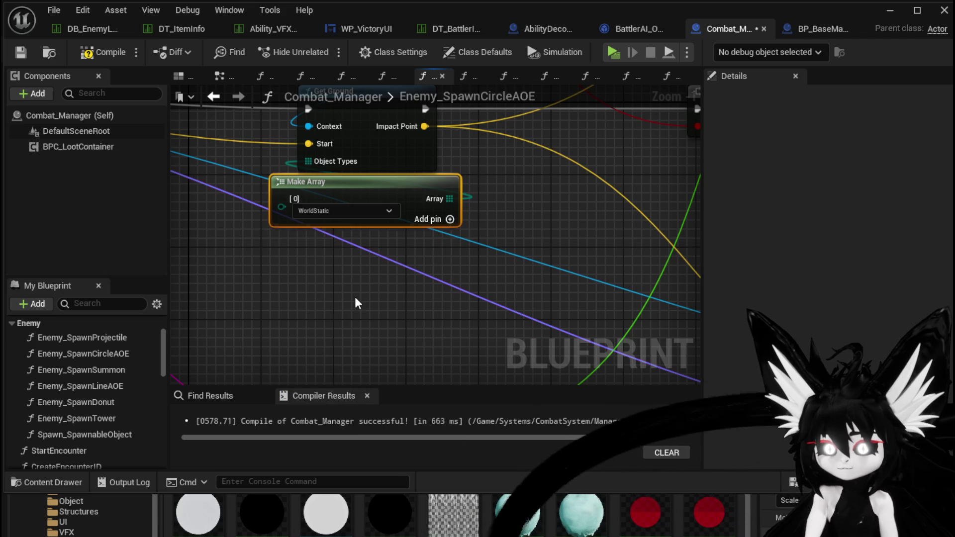
click(21, 52)
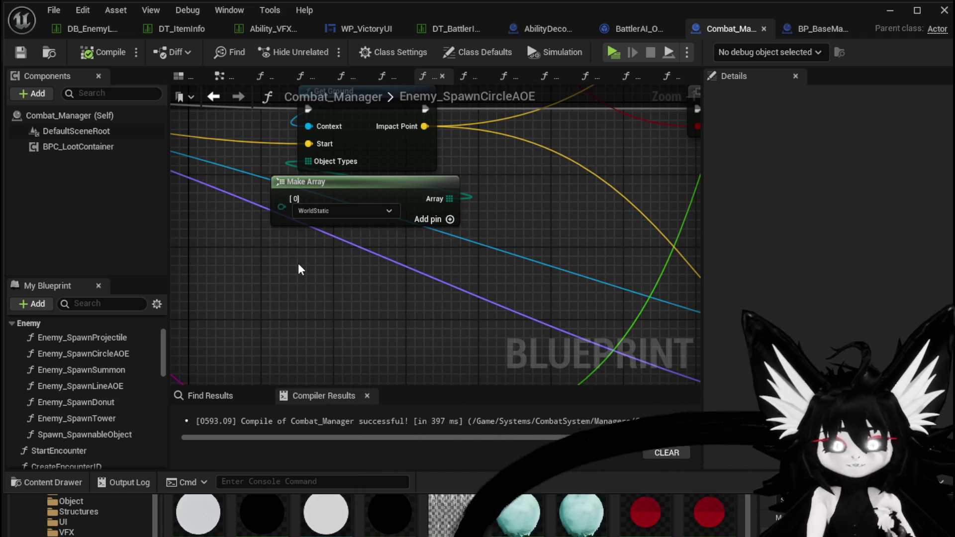
- Set a breakpoint on the SpawnActor BP Circle Marker Child node and start a playtest
scroll(342, 297, down, 3)
mouse_move(270, 206)
mouse_down()
mouse_move(109, 147)
mouse_move(176, 97)
mouse_move(350, 173)
mouse_move(363, 203)
mouse_up()
mouse_move(386, 306)
mouse_down()
mouse_move(339, 243)
mouse_move(315, 303)
mouse_up()
scroll(370, 195, down, 3)
scroll(369, 209, up, 3)
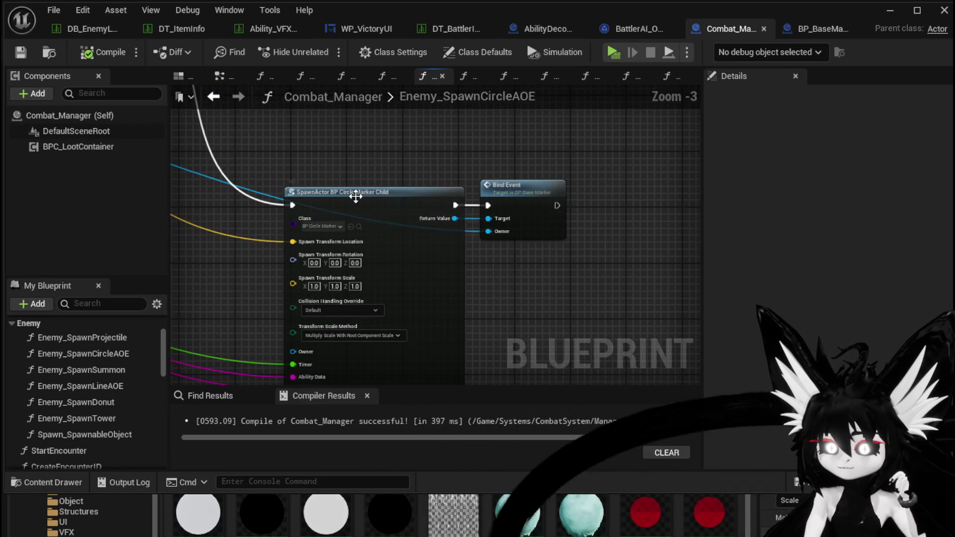
right_click(357, 198)
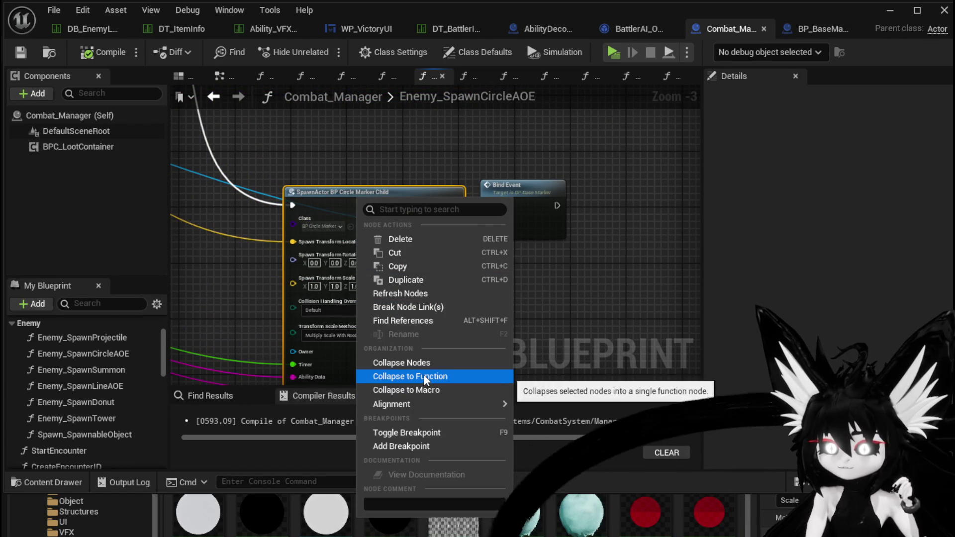
click(400, 446)
click(405, 148)
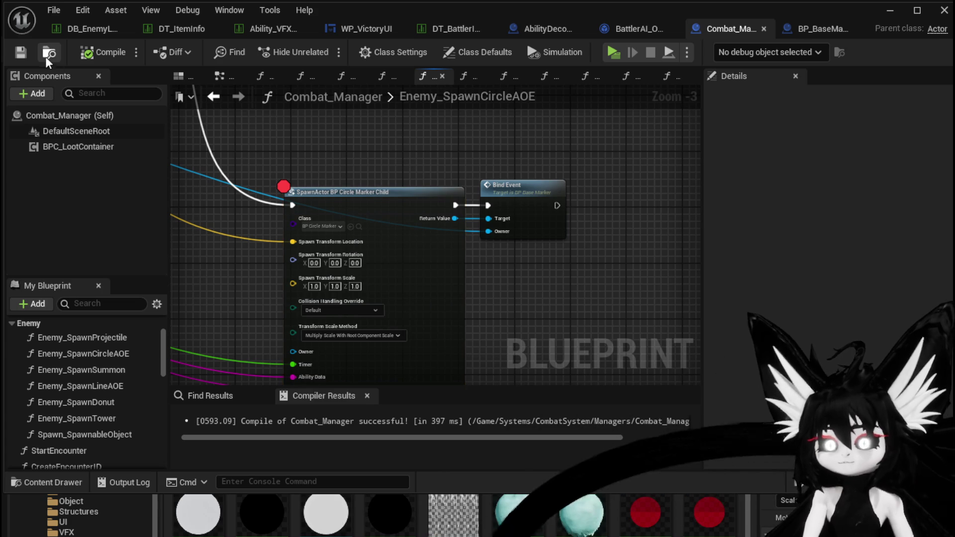
click(889, 11)
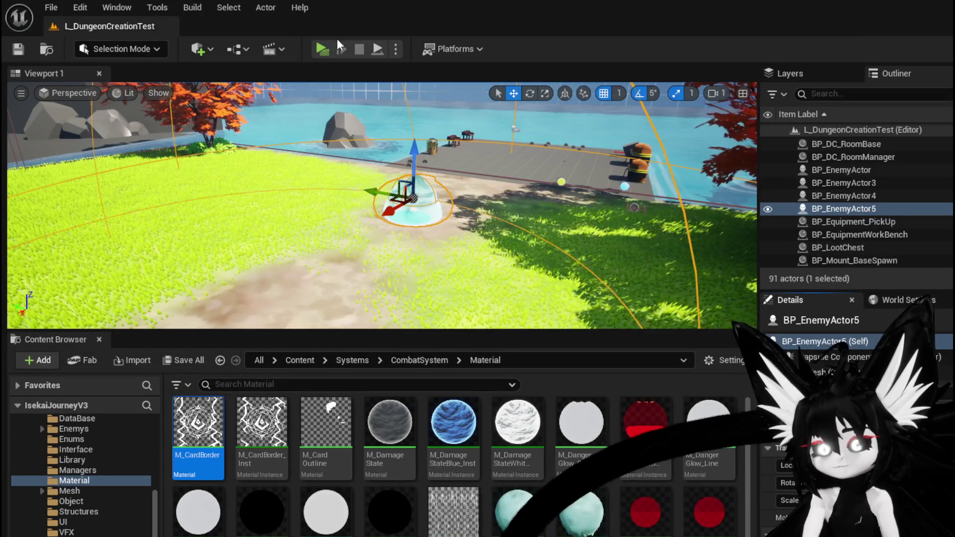
- Run the character into the slime to start battle, then stop at the breakpoint
click(343, 46)
key(w)
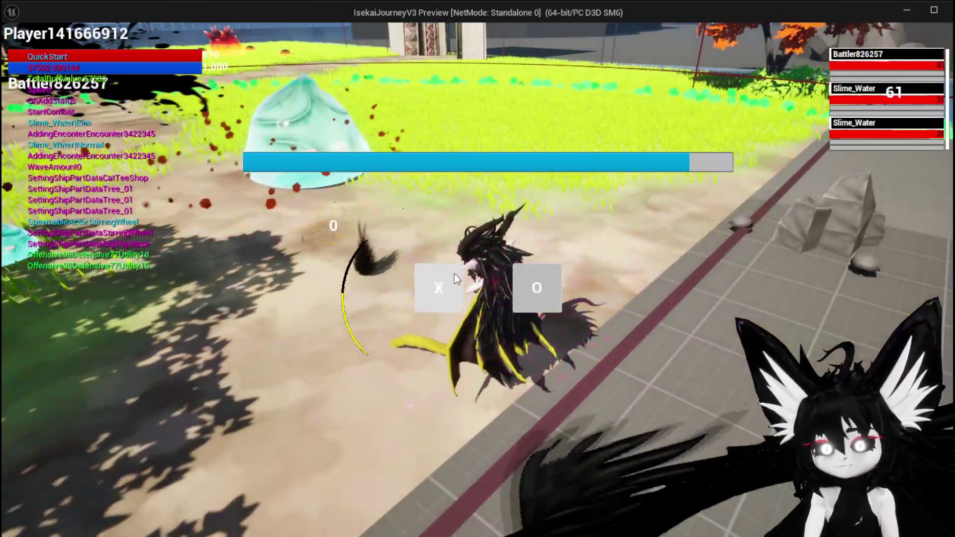
click(455, 275)
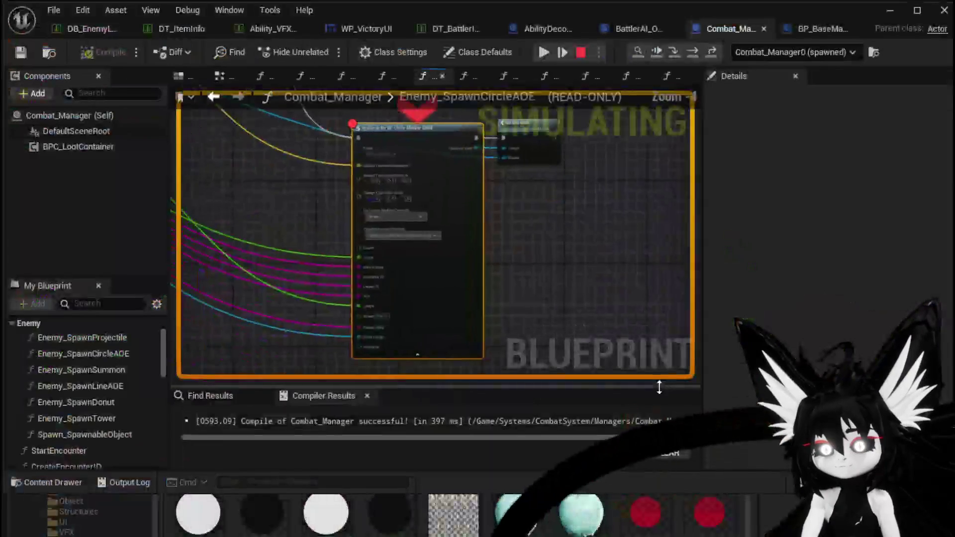
click(581, 50)
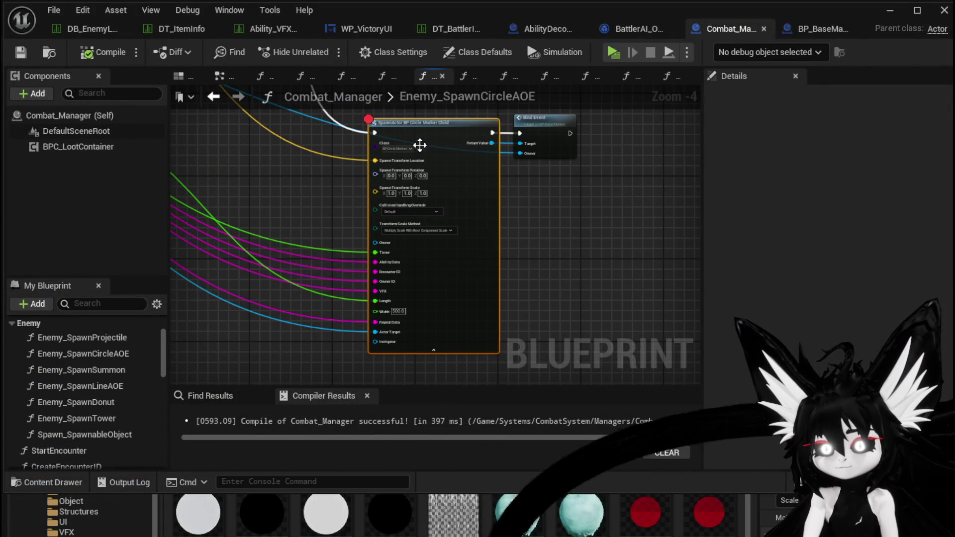
- Remove the breakpoint from the SpawnActor BP Circle Marker Child node
mouse_move(434, 126)
mouse_down()
mouse_move(438, 152)
mouse_move(470, 198)
mouse_up()
right_click(470, 198)
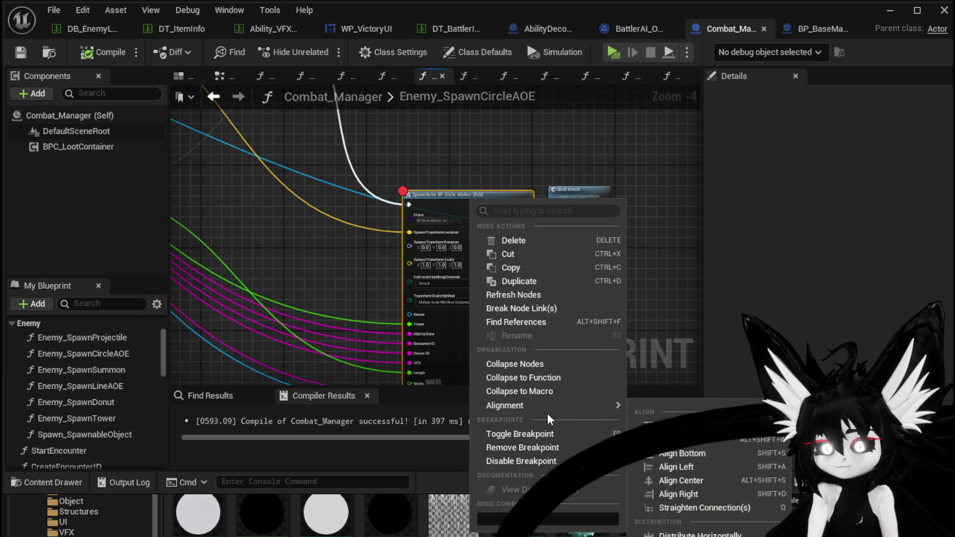
click(522, 448)
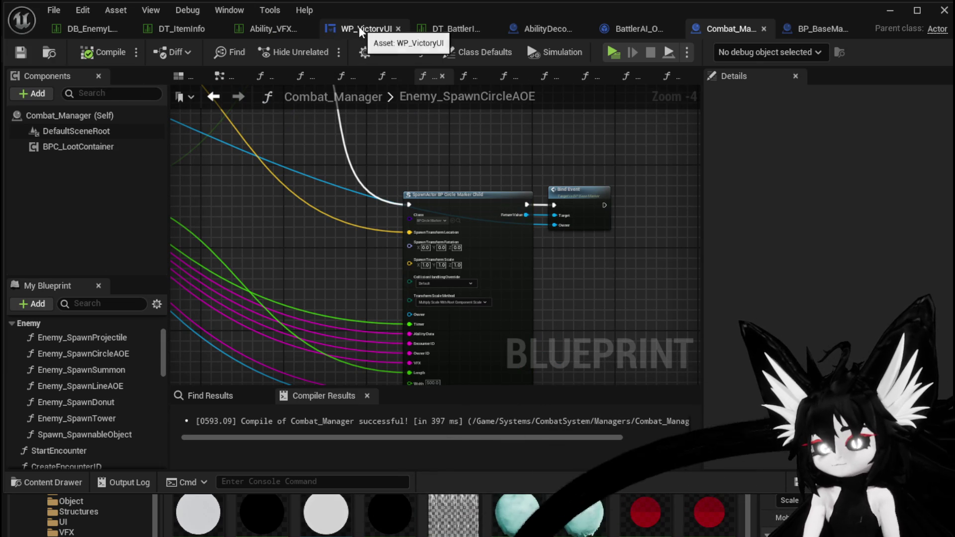
- Set Slime_Water|Normal's CombatLogic Index[0] to 10 and save DT_BattlerInfo
click(434, 31)
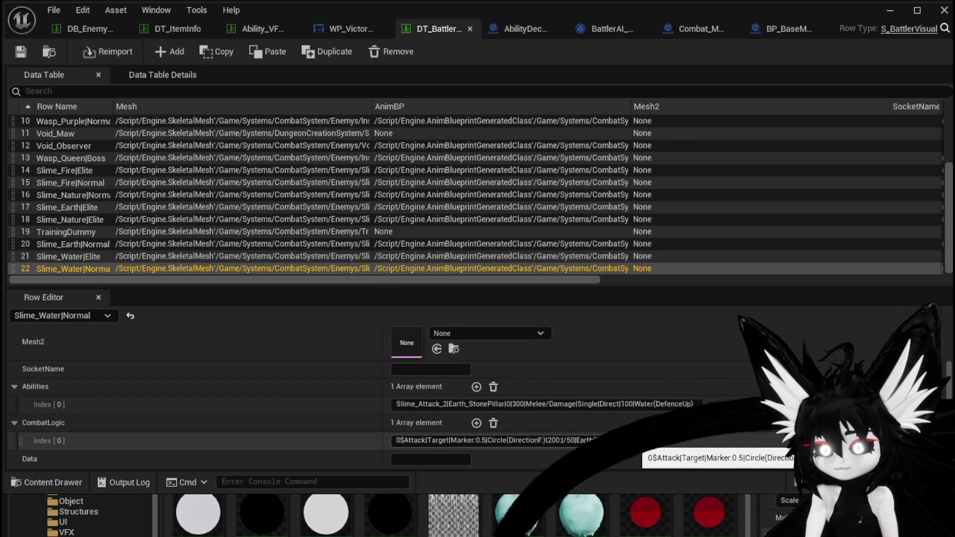
double_click(638, 441)
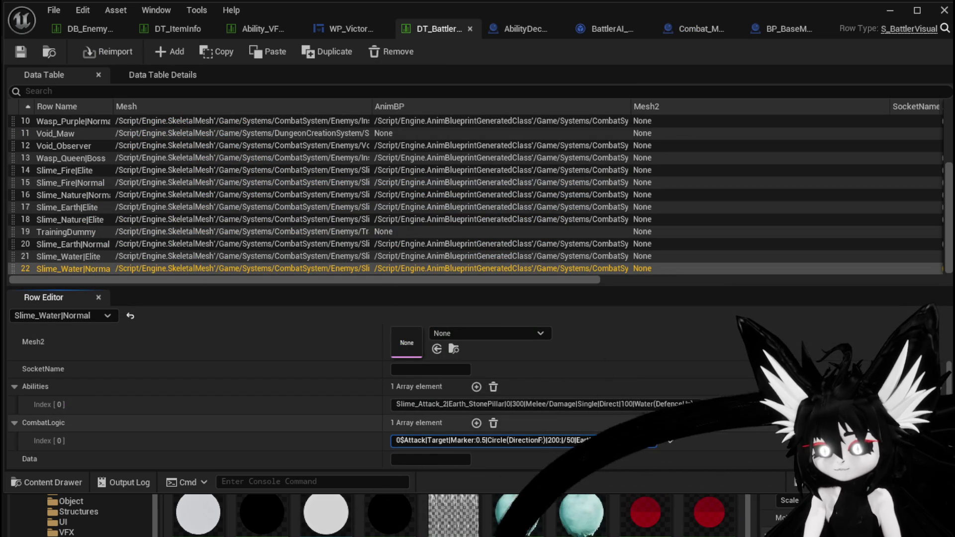
text(5)
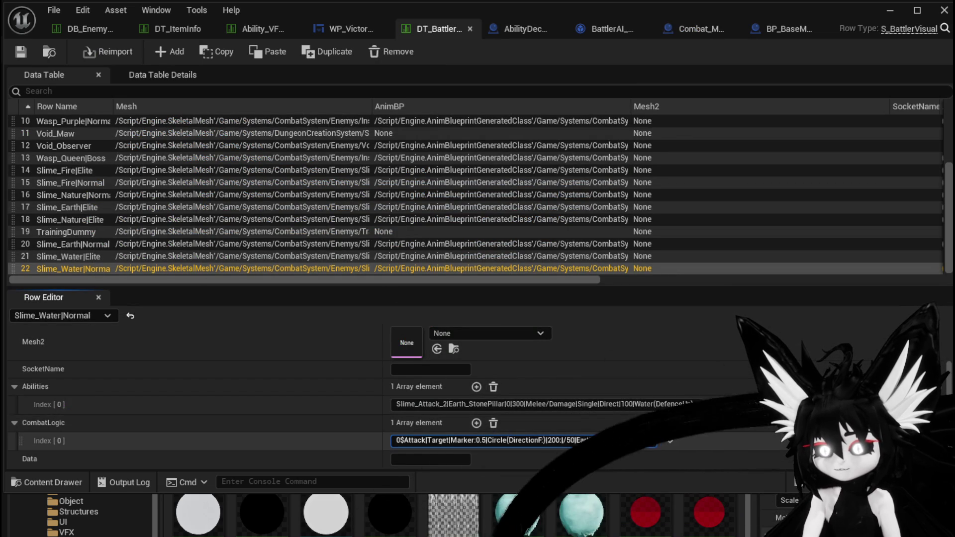
key(BackSpace)
text(10)
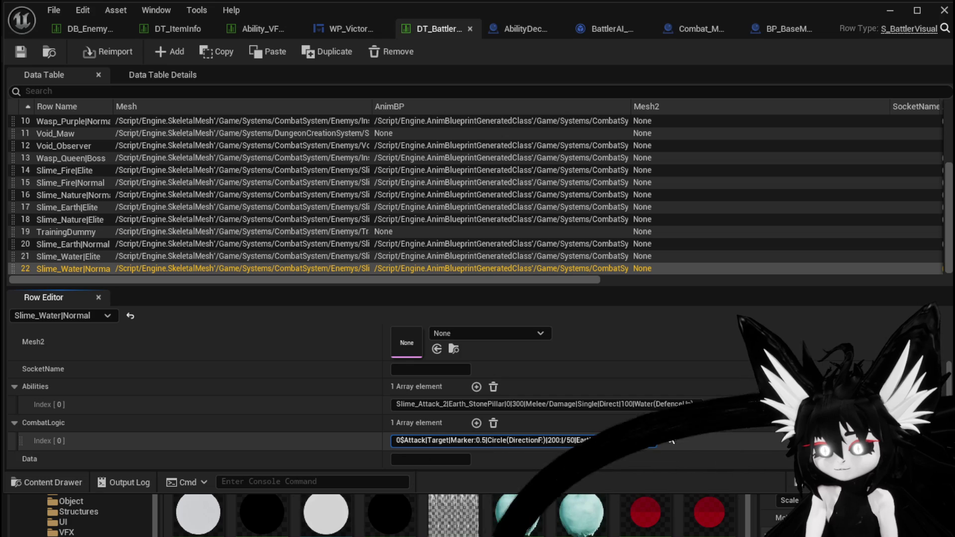
key(Return)
key(ctrl+s)
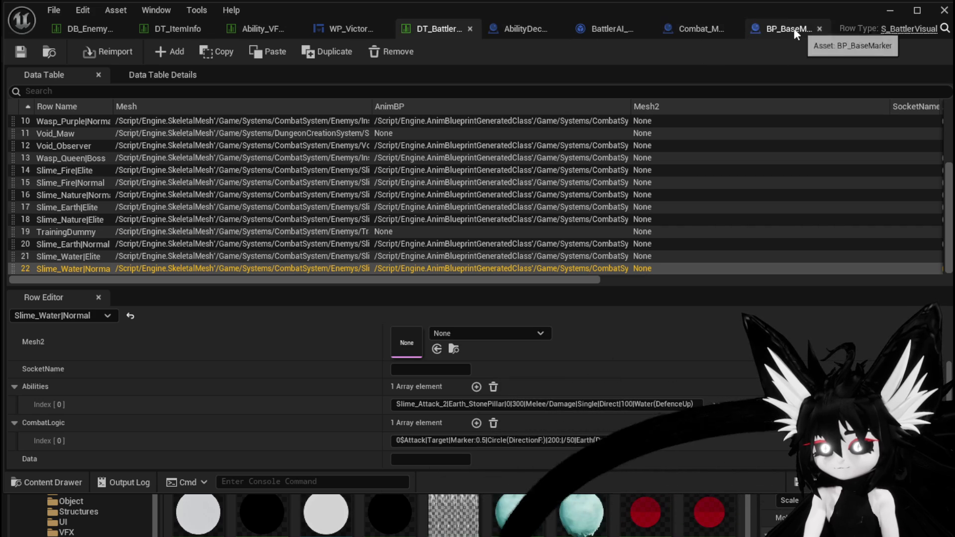
click(595, 27)
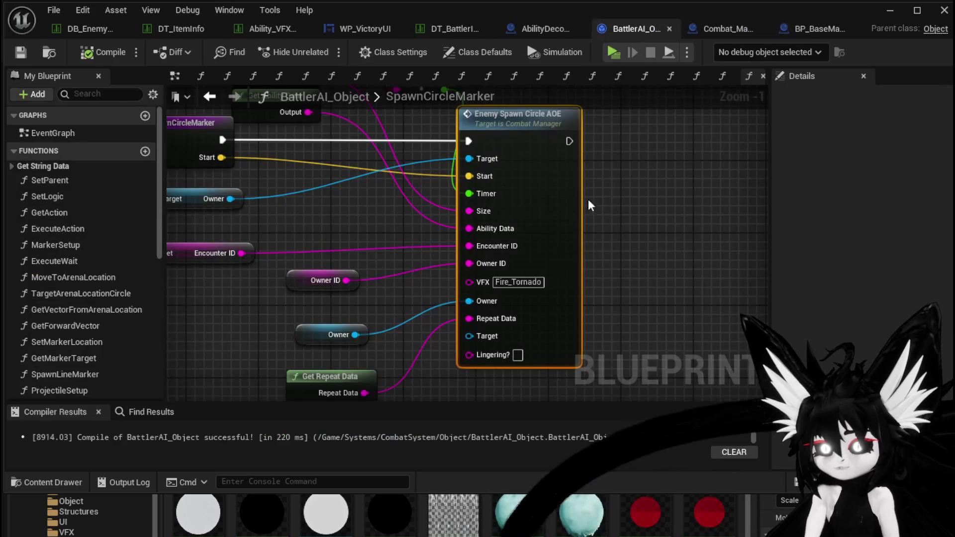
- Save BattlerAI_Object and add a Print String node to the SpawnCircleMarker graph
mouse_move(474, 319)
mouse_down()
mouse_move(534, 207)
mouse_move(545, 207)
mouse_move(616, 355)
mouse_up()
mouse_move(511, 400)
mouse_down()
mouse_move(504, 373)
mouse_move(461, 325)
mouse_move(489, 338)
mouse_move(424, 343)
mouse_move(406, 326)
mouse_move(290, 324)
mouse_up()
click(23, 51)
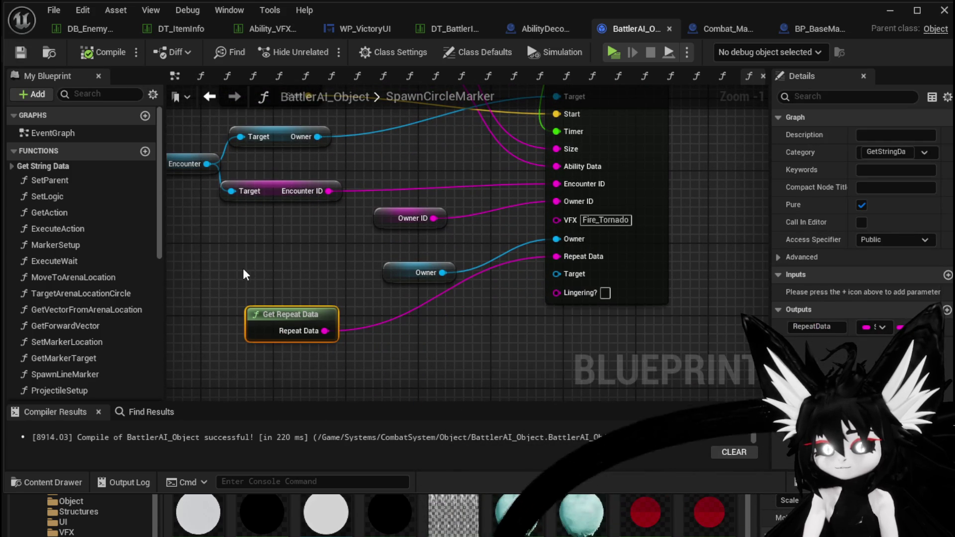
right_click(253, 267)
text(Print S)
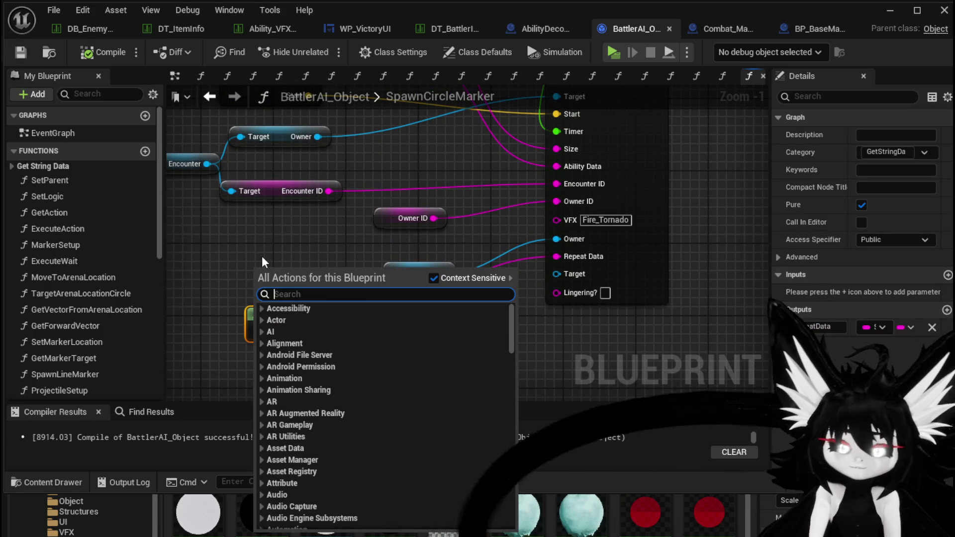
text(tring)
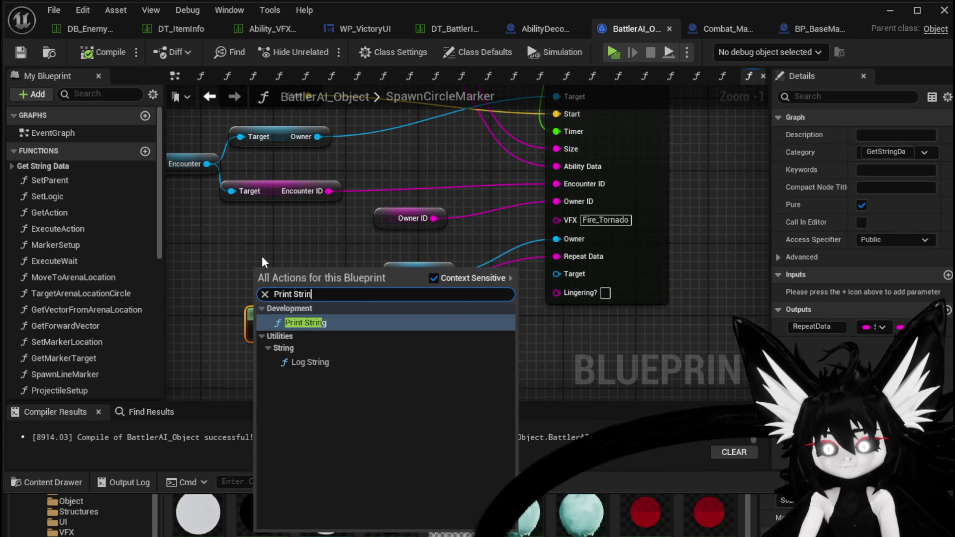
key(Return)
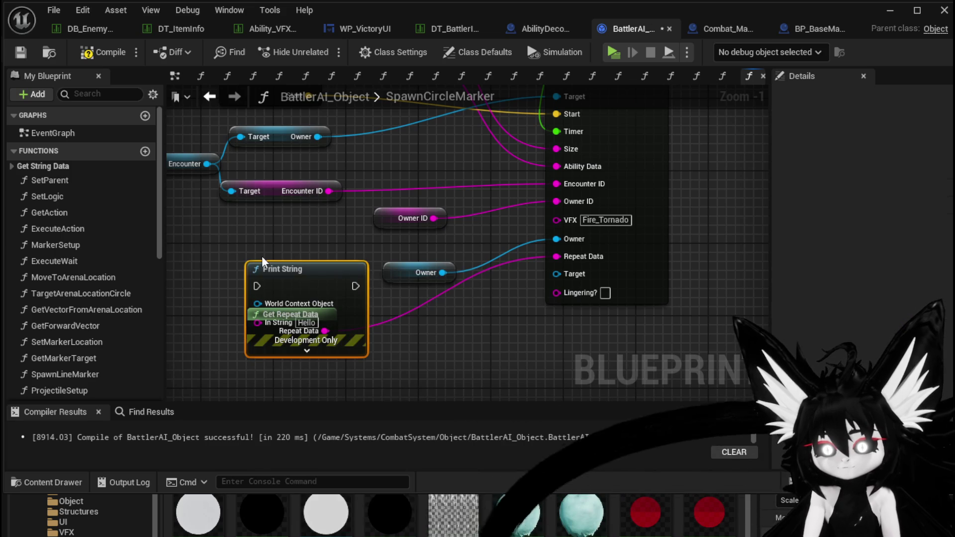
- Wire Owner to Print String's World Context and insert it before Enemy Spawn Circle AOE
drag(326, 296, 517, 332)
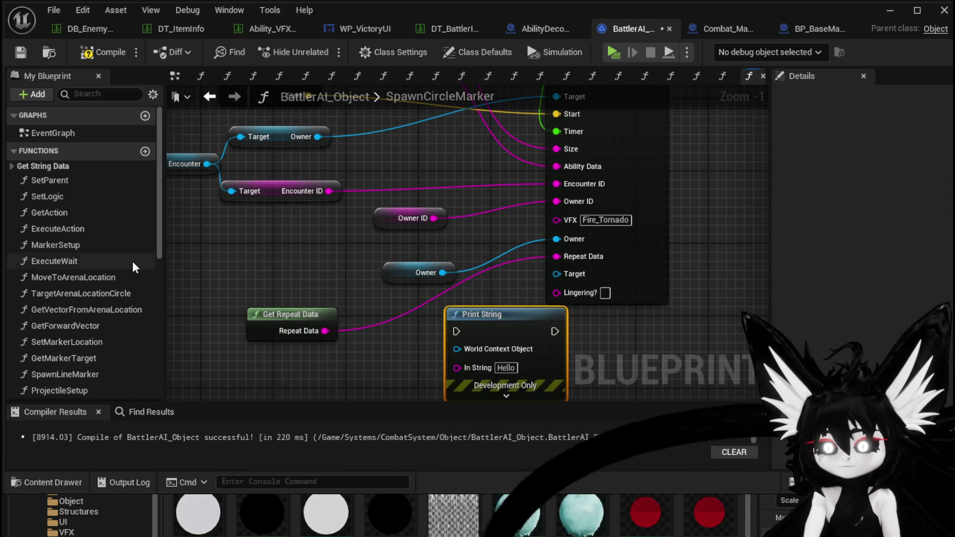
scroll(116, 257, down, 8)
mouse_move(45, 286)
mouse_down()
mouse_move(468, 352)
mouse_move(457, 349)
mouse_up()
mouse_move(503, 316)
mouse_down()
mouse_move(473, 139)
mouse_move(474, 219)
mouse_up()
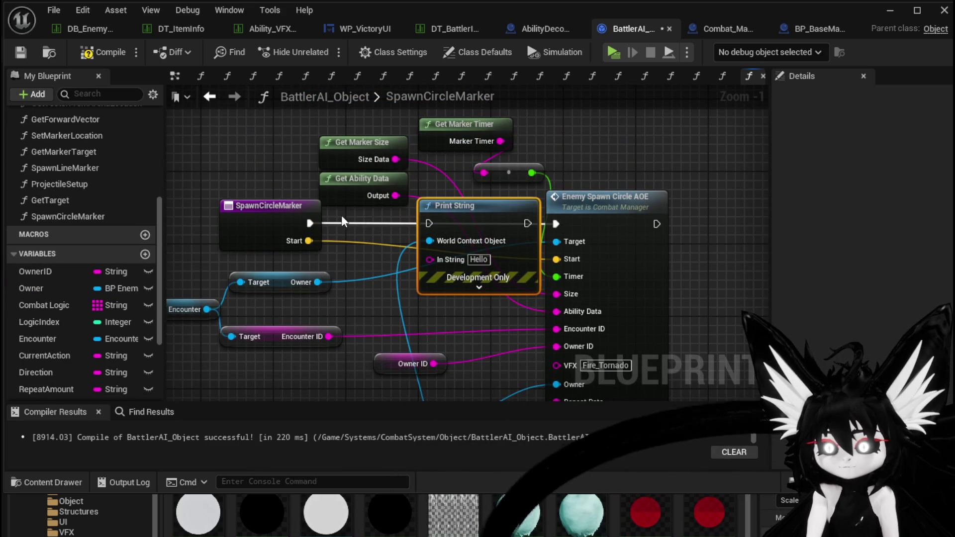
drag(310, 224, 556, 224)
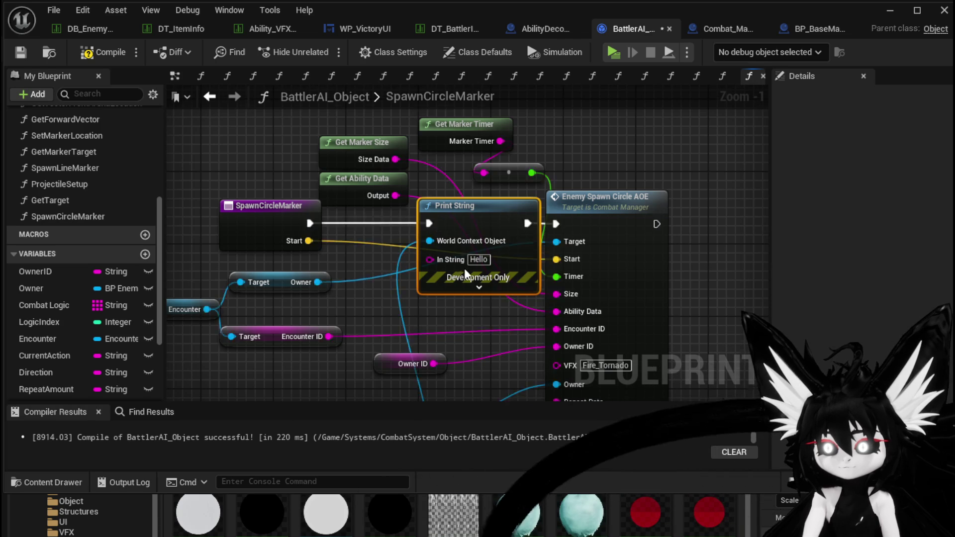
- Feed Print String an Append of 'RepeatDataInAIObject' and Get Repeat Data
drag(541, 115, 249, 294)
text(append)
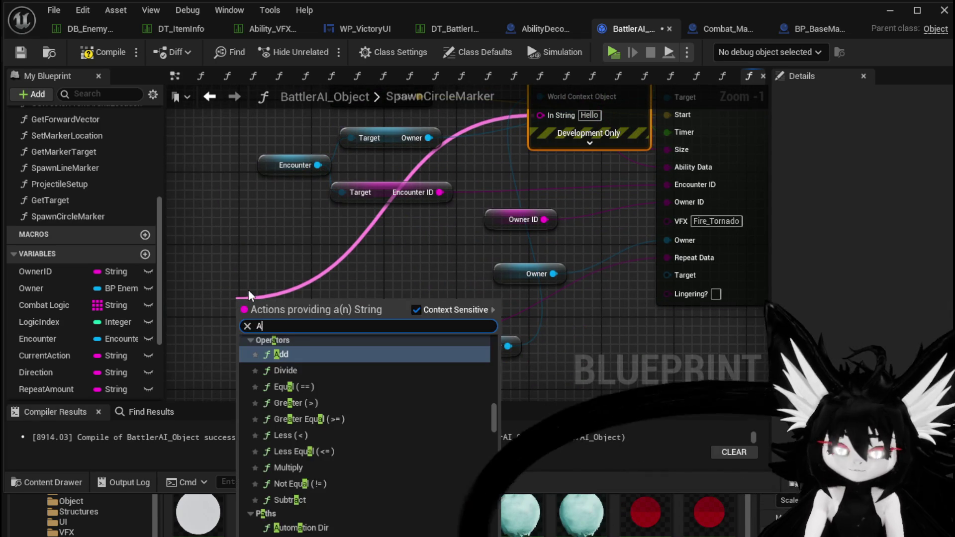
key(Return)
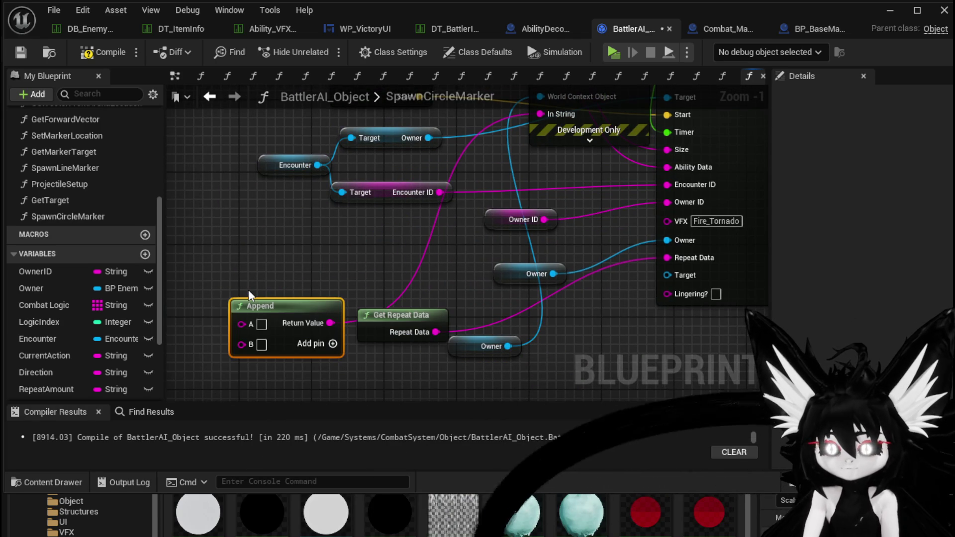
text(Re)
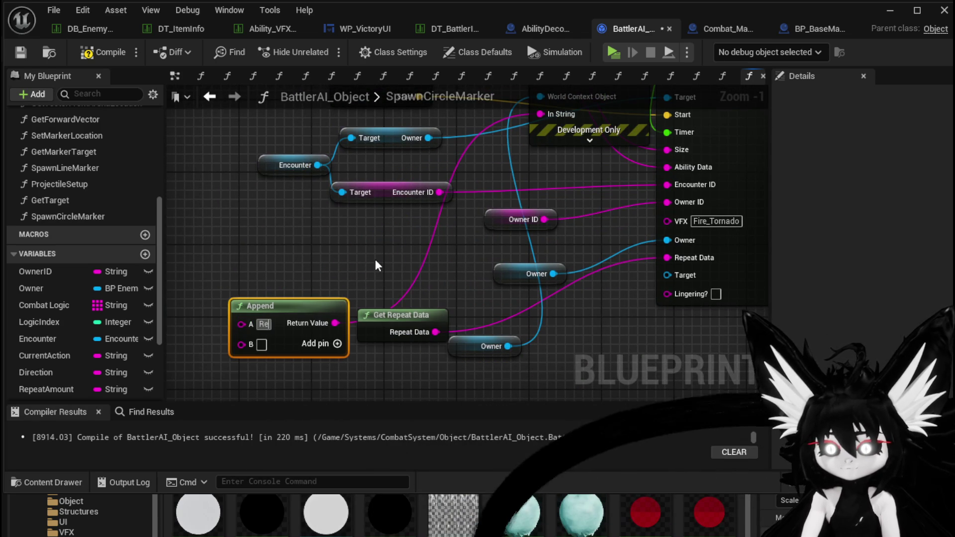
text(peatDat)
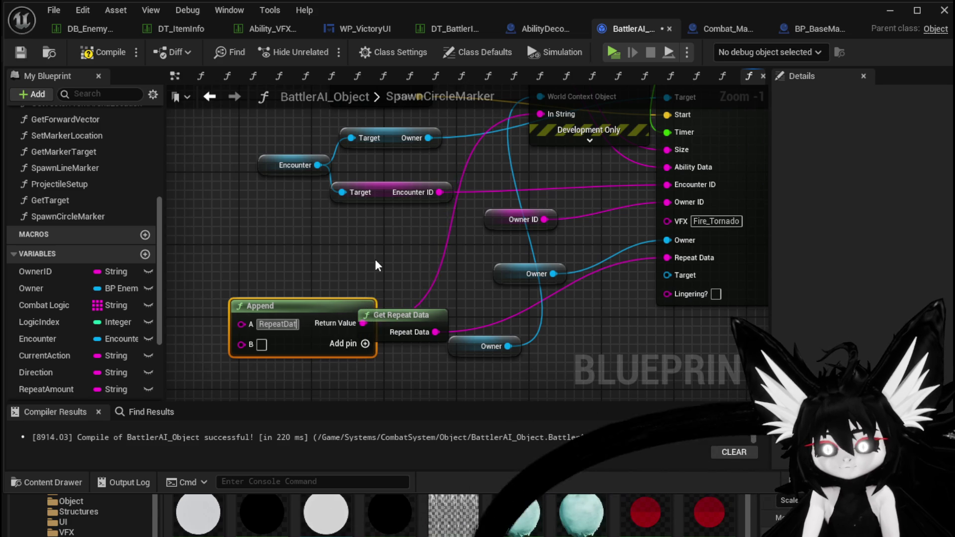
text(aInAIObject)
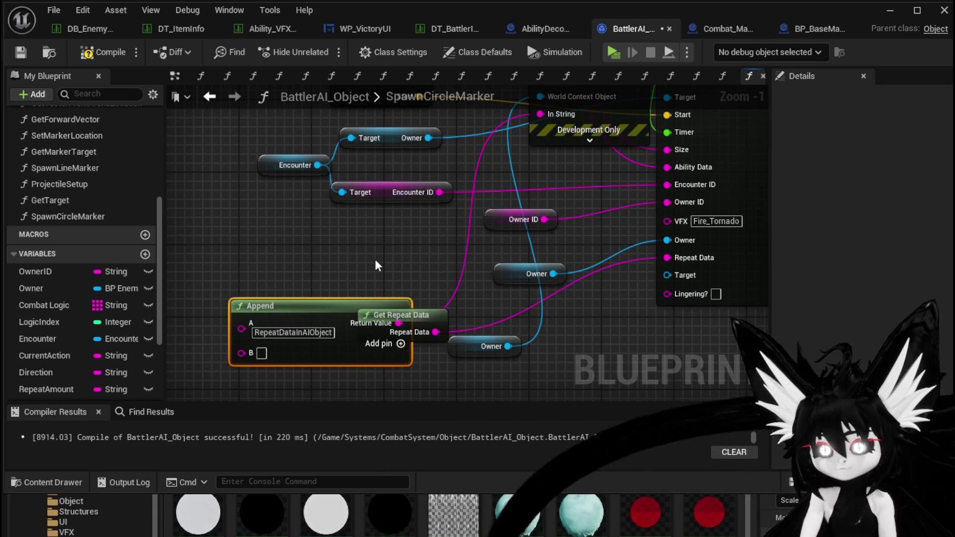
drag(363, 317, 345, 236)
drag(398, 334, 360, 328)
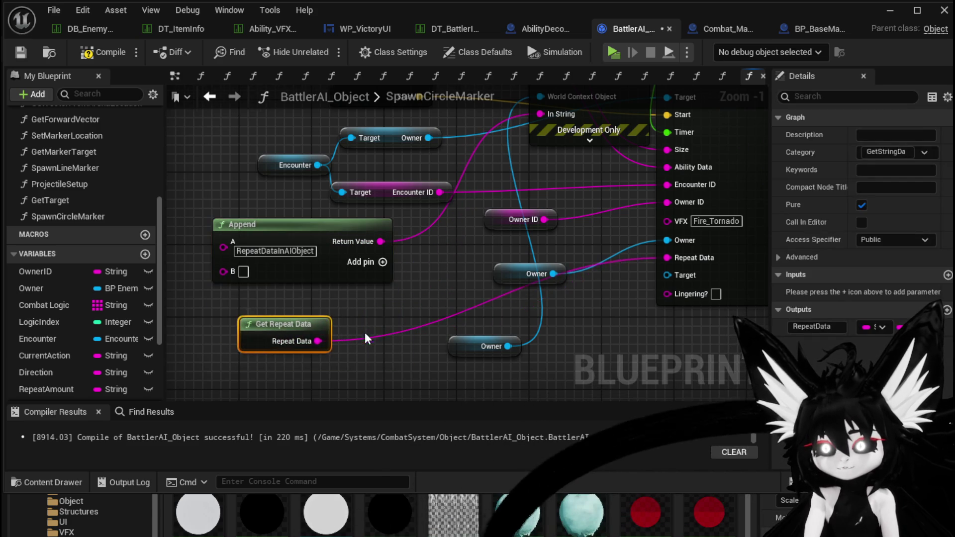
drag(359, 364, 274, 297)
drag(322, 271, 323, 279)
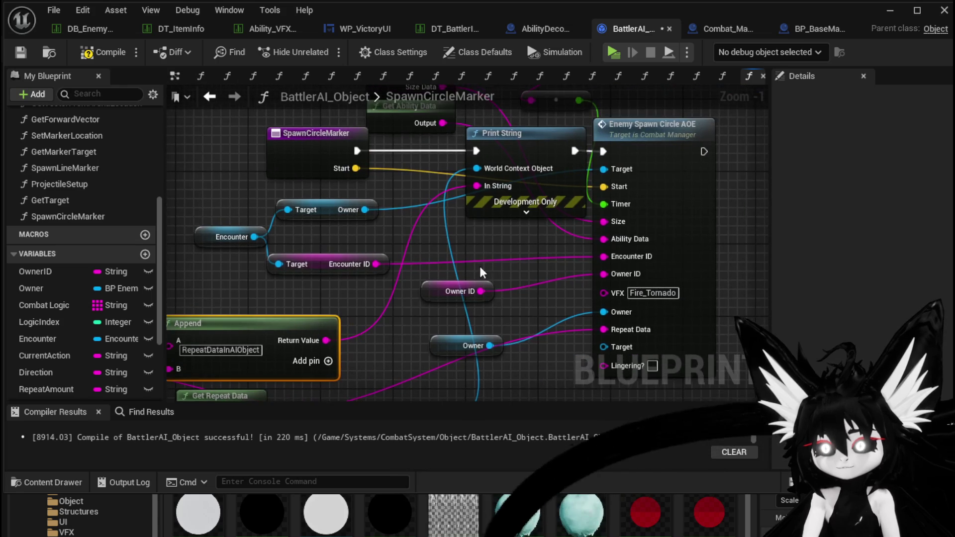
- Set the Print String duration to 70, then compile and save BattlerAI_Object
click(527, 211)
click(524, 262)
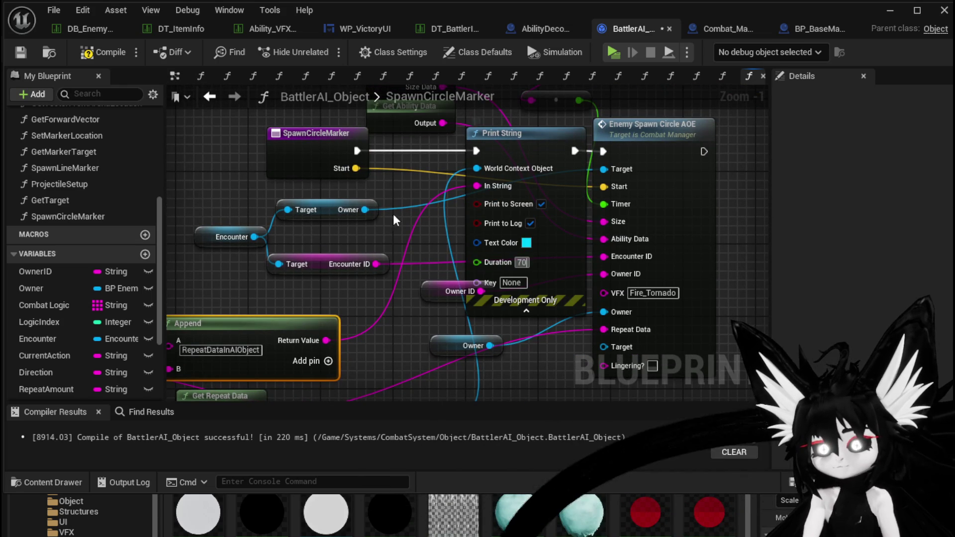
click(104, 52)
click(21, 52)
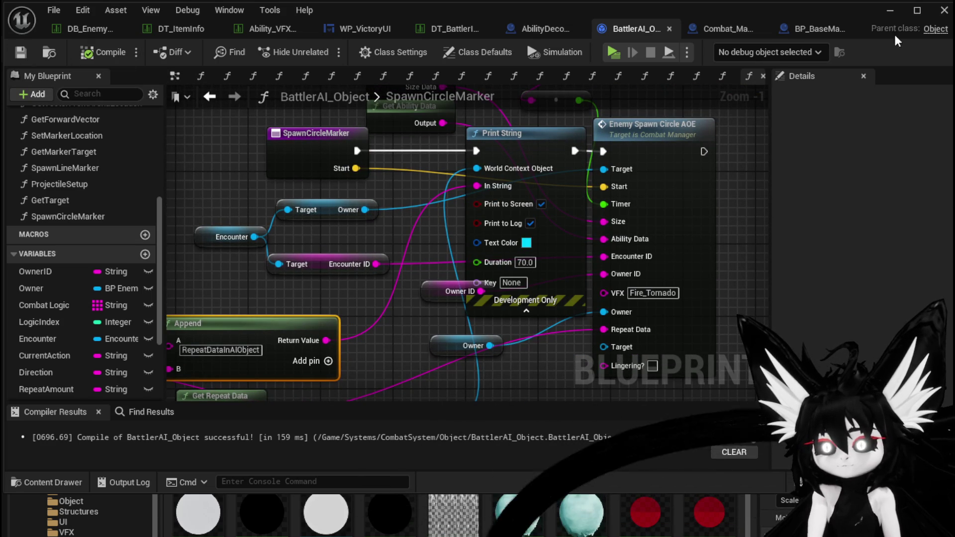
mouse_move(629, 305)
mouse_down()
mouse_move(562, 291)
mouse_move(675, 261)
mouse_move(642, 268)
mouse_up()
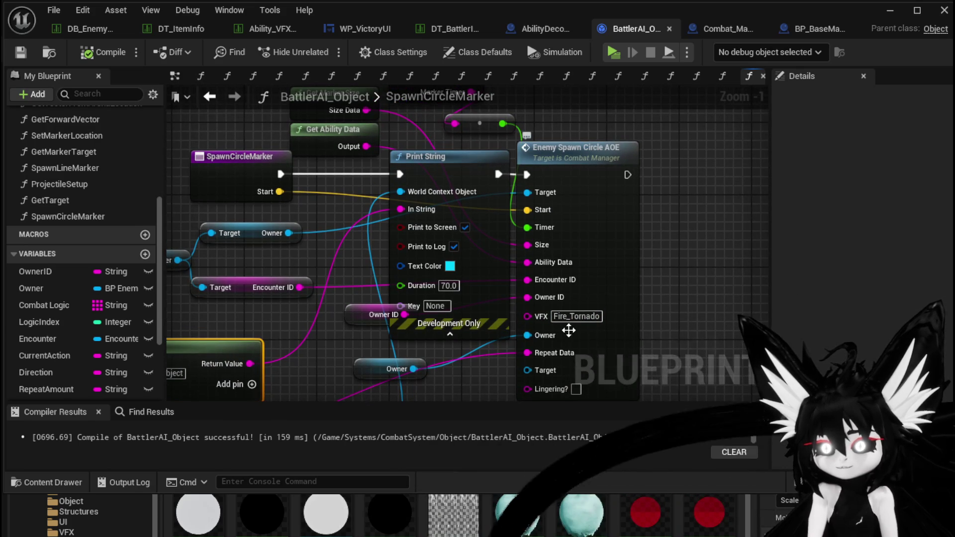
- Inspect the wiring of Combat_Manager's Enemy_SpawnCircleAOE function
double_click(601, 292)
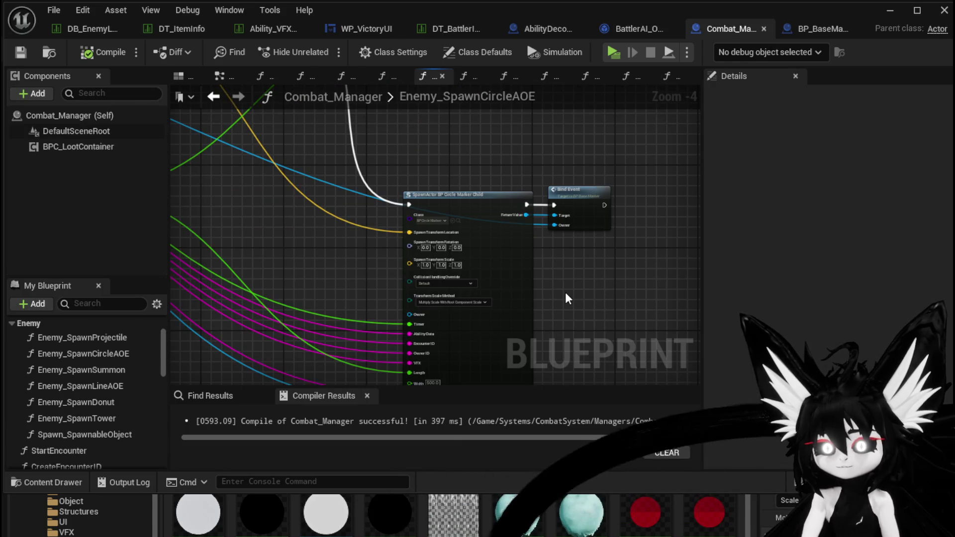
scroll(365, 272, down, 2)
drag(365, 272, 536, 271)
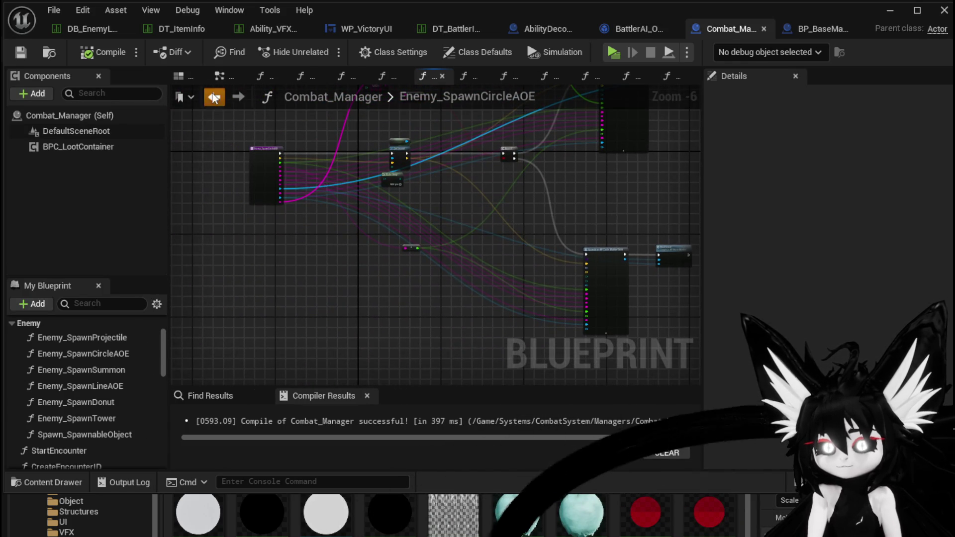
scroll(514, 262, up, 2)
mouse_move(319, 287)
mouse_down()
mouse_move(443, 192)
mouse_move(661, 313)
mouse_up()
scroll(416, 241, down, 2)
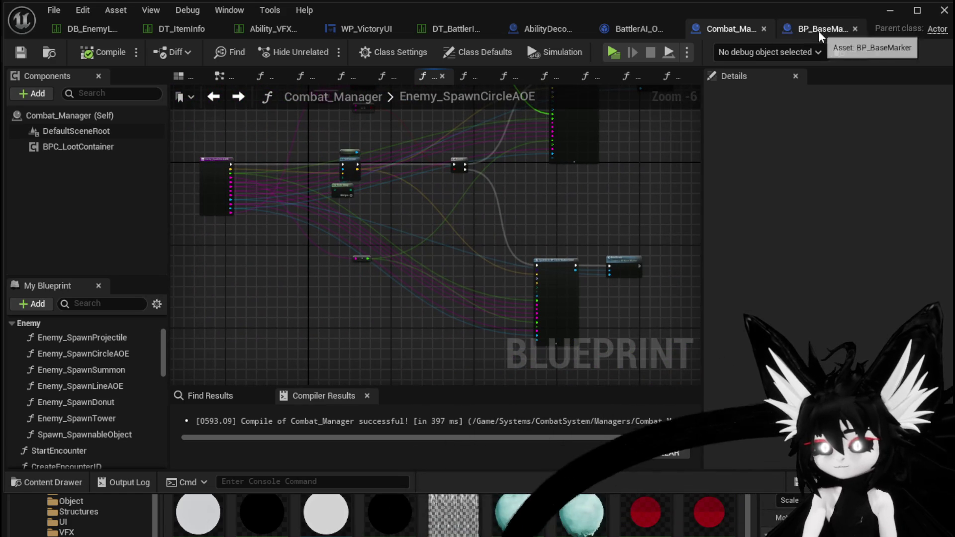
- In BattlerAI_Object, wire Get VFX's Output into the marker's VFX input and launch Play
click(635, 30)
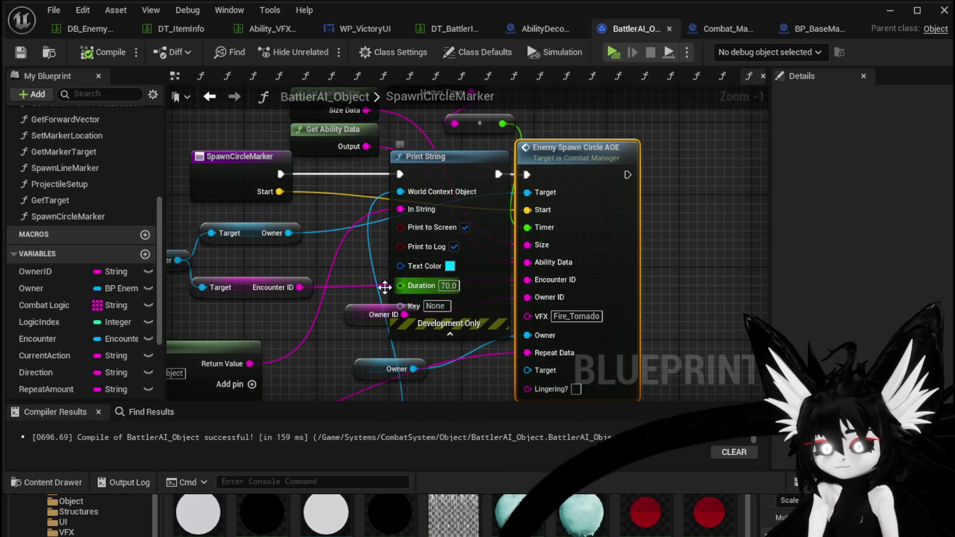
scroll(90, 224, up, 5)
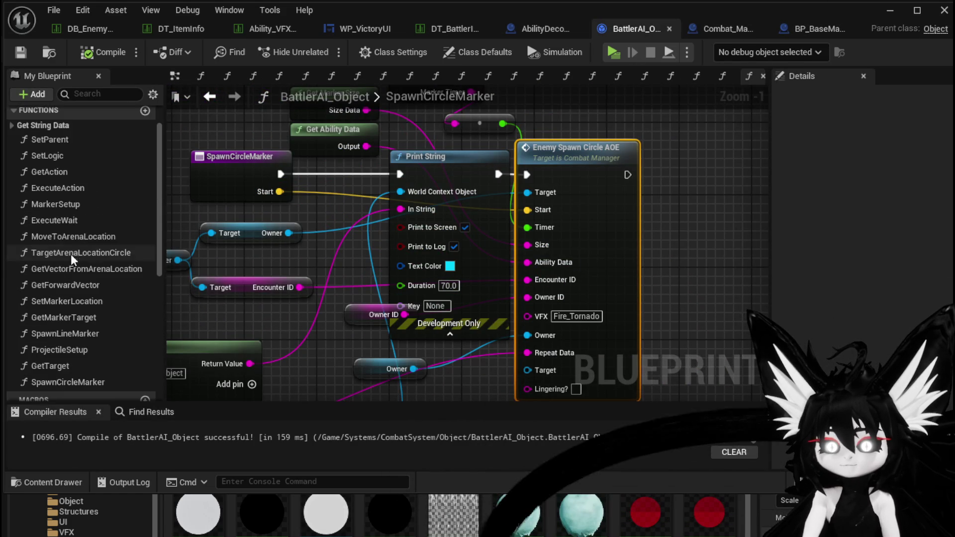
scroll(36, 158, up, 1)
click(15, 144)
mouse_move(55, 160)
mouse_down()
mouse_move(429, 361)
mouse_move(322, 333)
mouse_up()
mouse_move(369, 355)
mouse_down()
mouse_move(478, 326)
mouse_move(569, 317)
mouse_up()
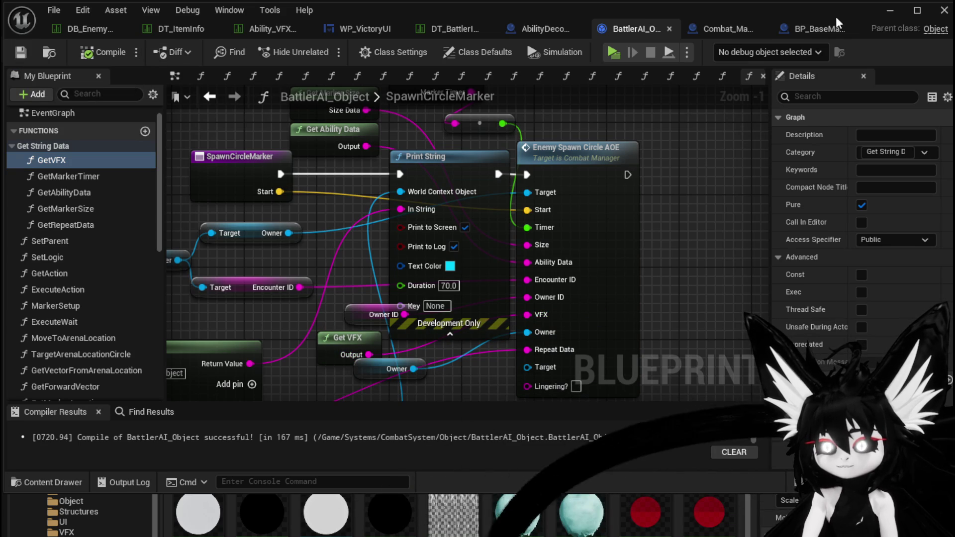
click(878, 11)
click(335, 50)
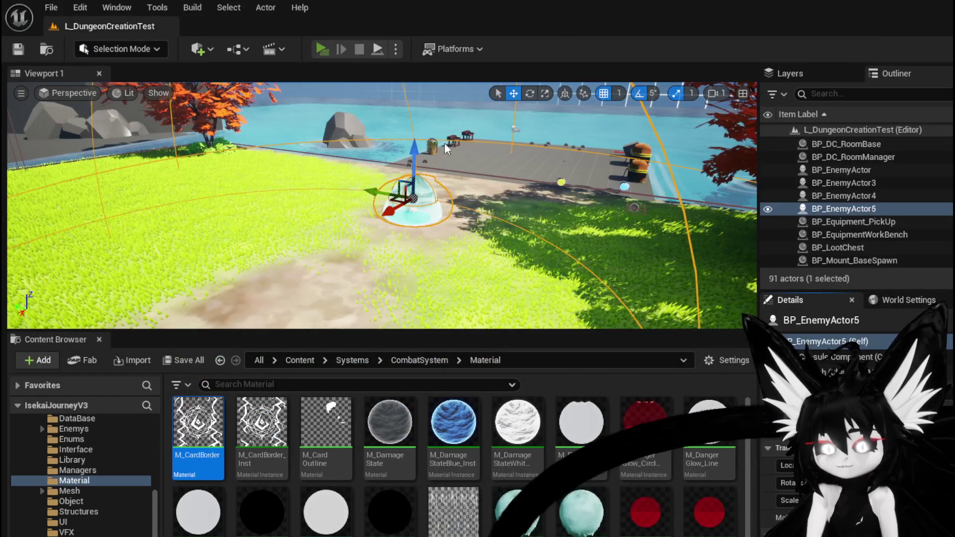
- Walk to the water slimes, use the Q ability on the big slime, then stop the preview
key(w)
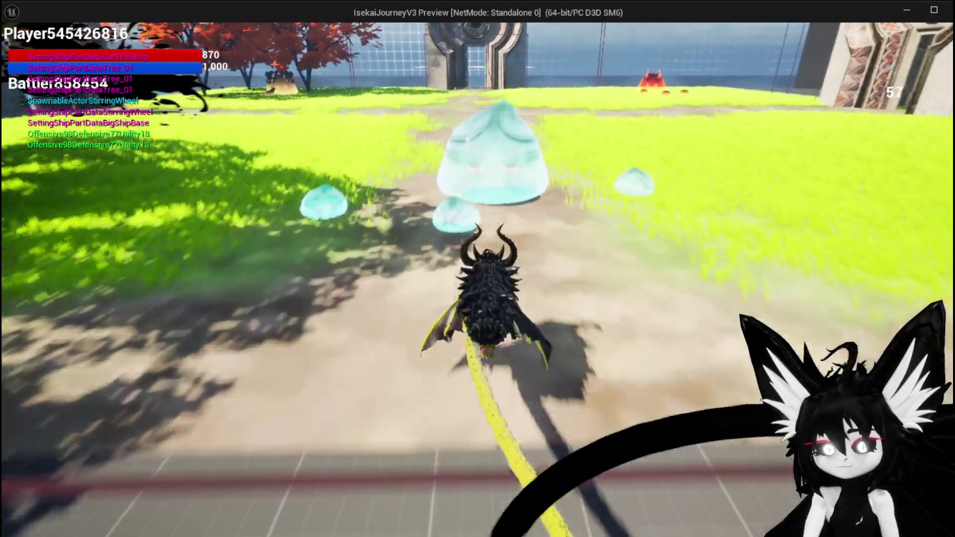
key(q)
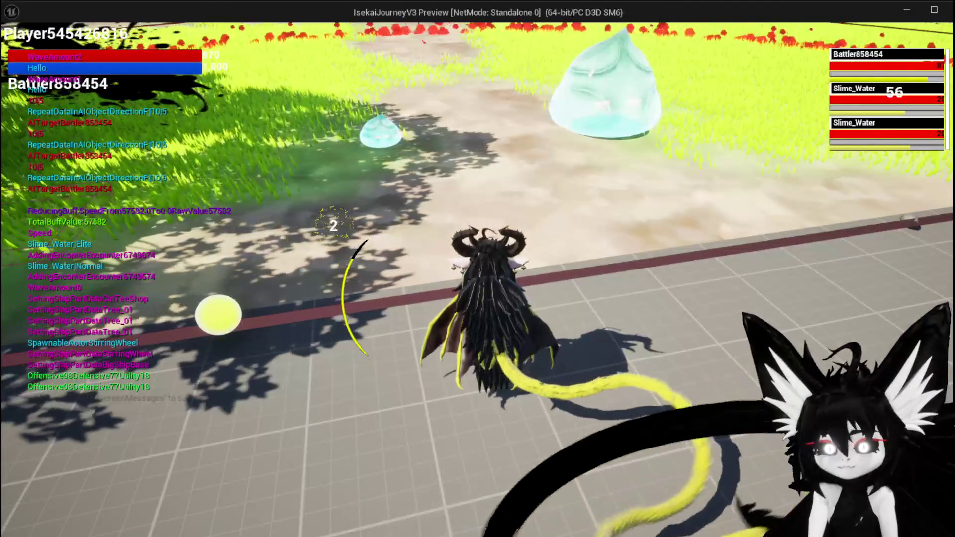
key(Escape)
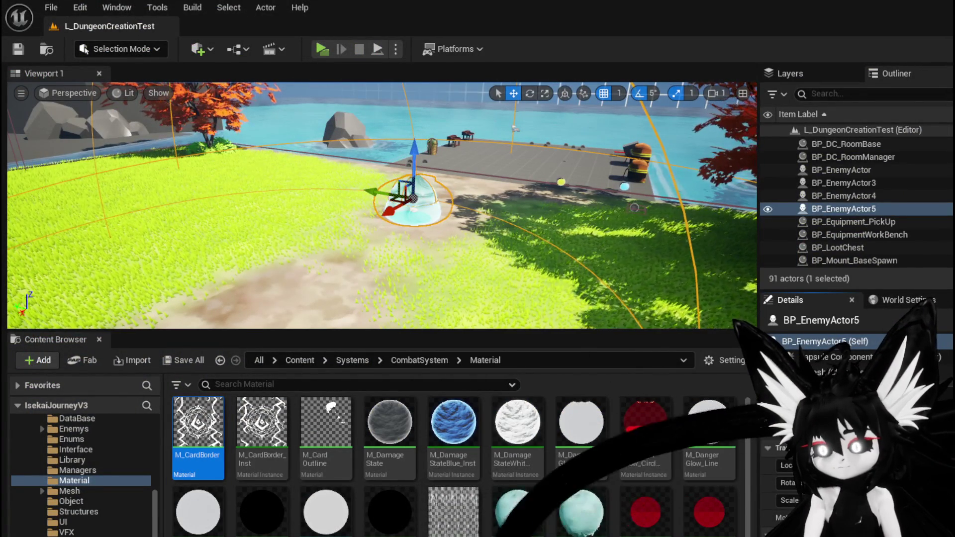
key(alt+Tab)
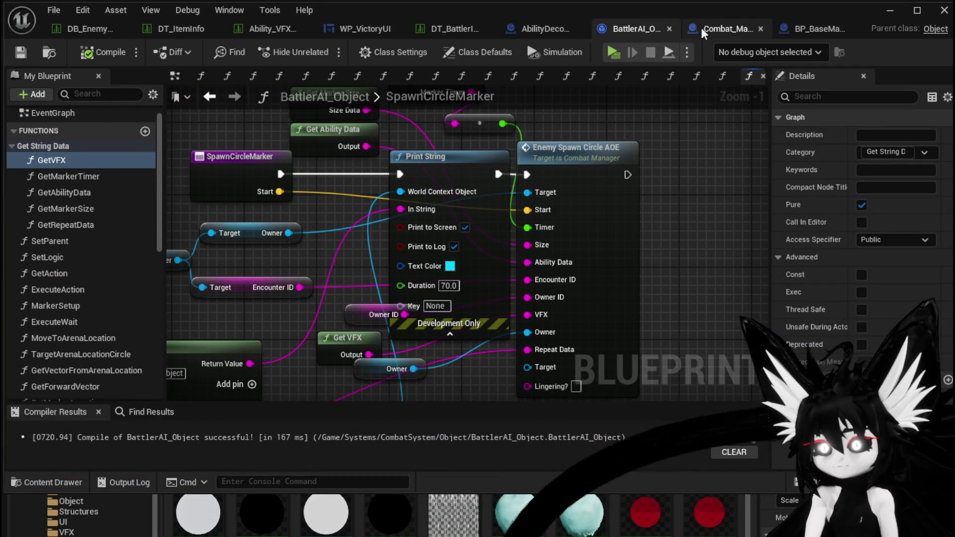
- Add a fourth case named DirectionF to BP_BaseMarker's Target/Wide/Aim Switch on String
click(816, 28)
scroll(362, 153, down, 6)
mouse_move(362, 153)
mouse_down()
mouse_move(522, 294)
mouse_move(384, 207)
mouse_move(561, 330)
mouse_move(197, 312)
mouse_move(362, 227)
mouse_move(340, 290)
mouse_up()
scroll(384, 207, down, 4)
scroll(341, 209, up, 11)
scroll(329, 329, down, 2)
drag(329, 329, 202, 274)
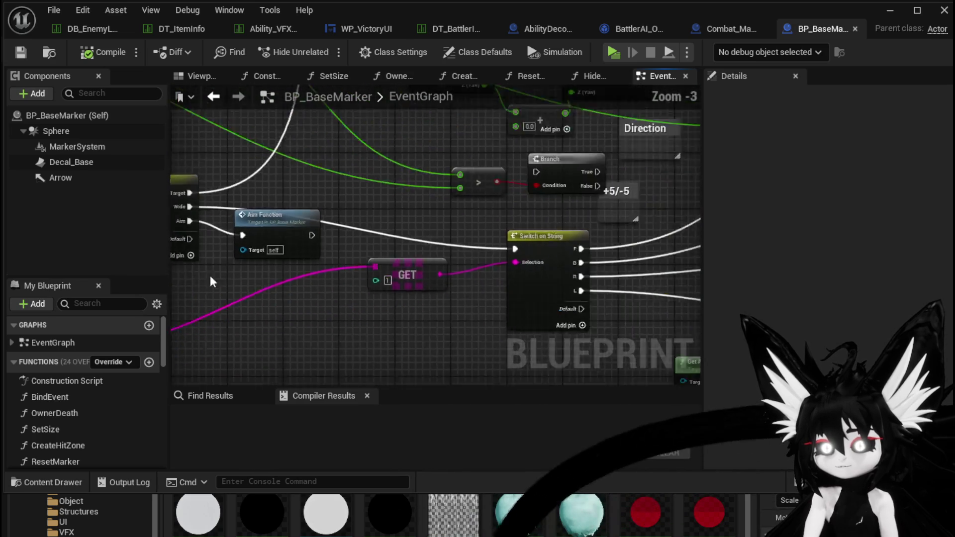
scroll(202, 274, up, 1)
mouse_move(417, 320)
mouse_down()
mouse_move(498, 306)
mouse_move(385, 249)
mouse_up()
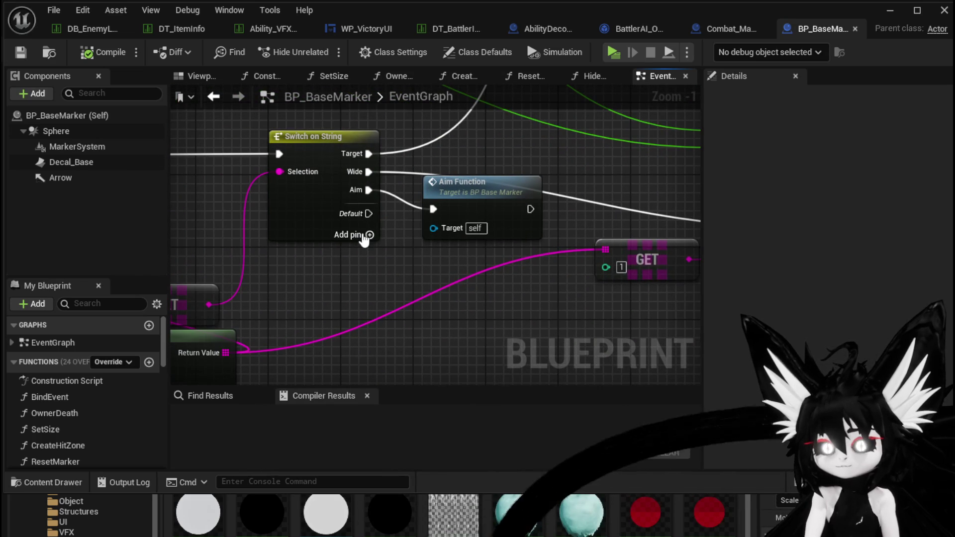
click(364, 238)
click(844, 209)
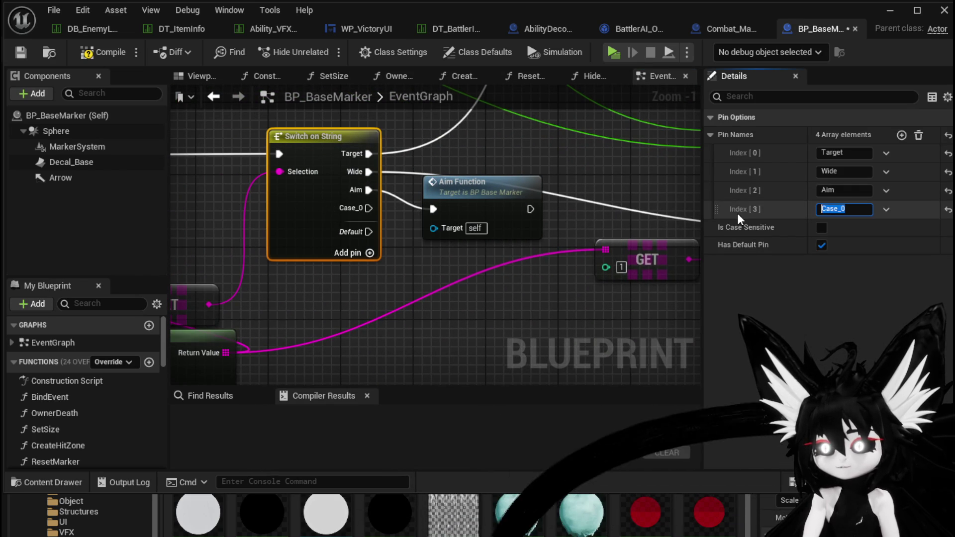
text(Directi)
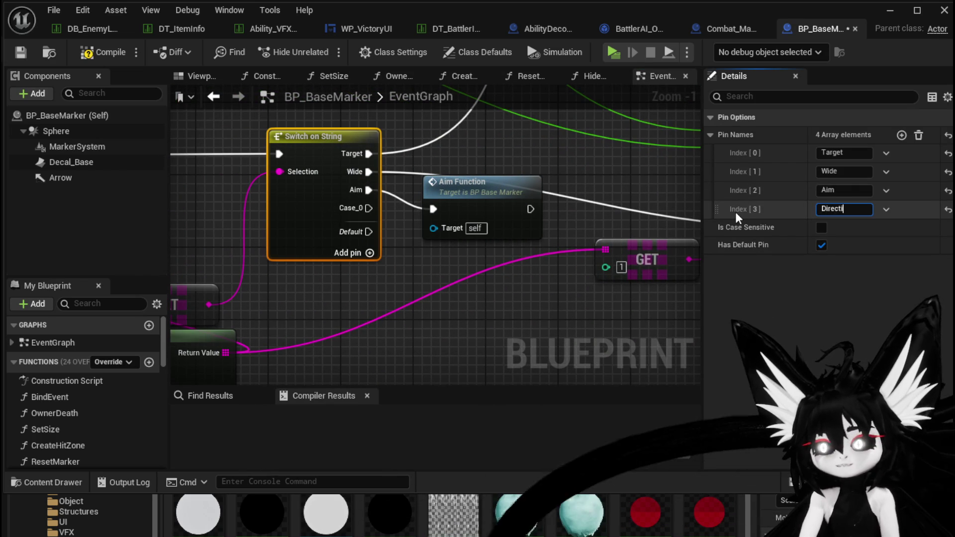
text(onF)
key(Return)
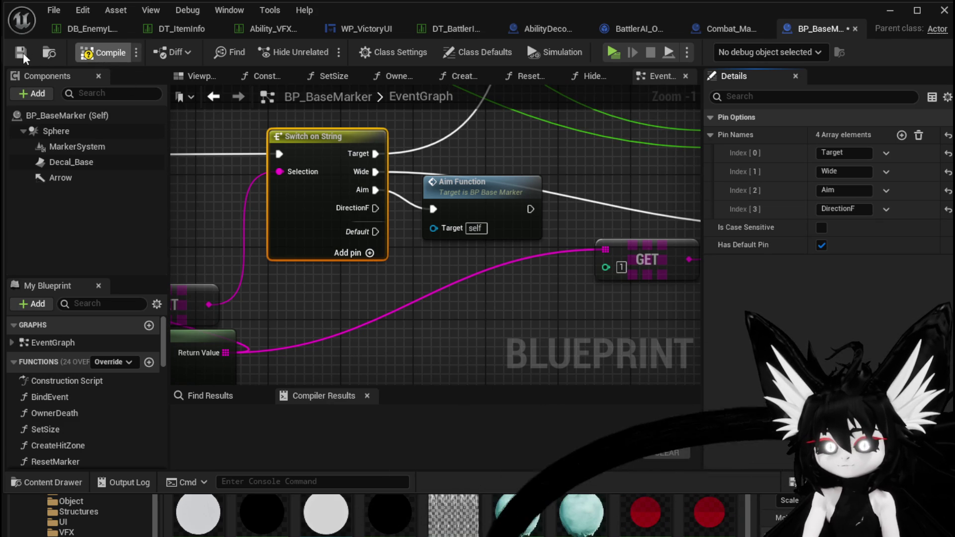
- Compile BP_BaseMarker and look over the string-parsing nodes
key(F7)
scroll(329, 144, down, 4)
drag(236, 215, 563, 155)
drag(216, 278, 335, 214)
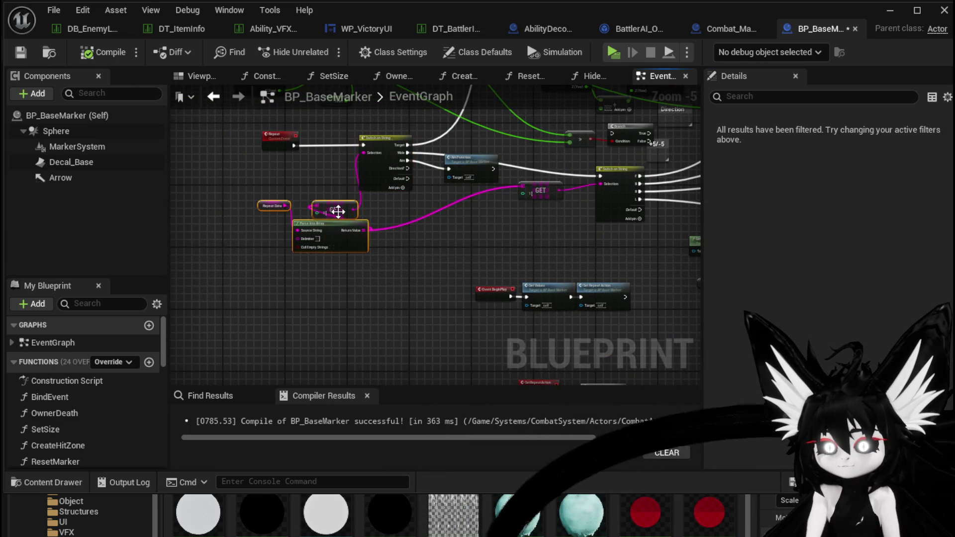
- Paste a copy of Start Timer beside the Switch on String and compile
click(492, 247)
drag(493, 246, 585, 250)
scroll(584, 250, up, 4)
scroll(515, 175, down, 2)
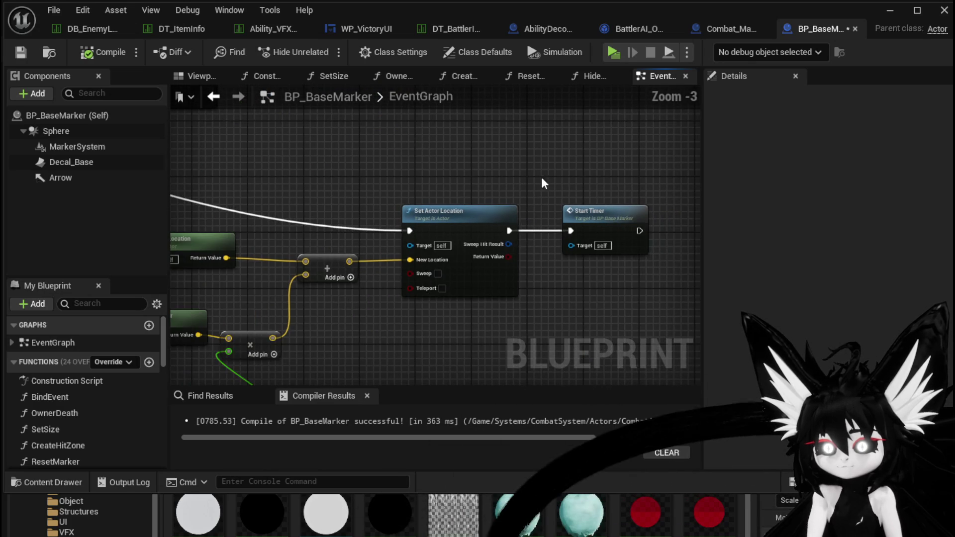
click(612, 219)
scroll(631, 294, down, 4)
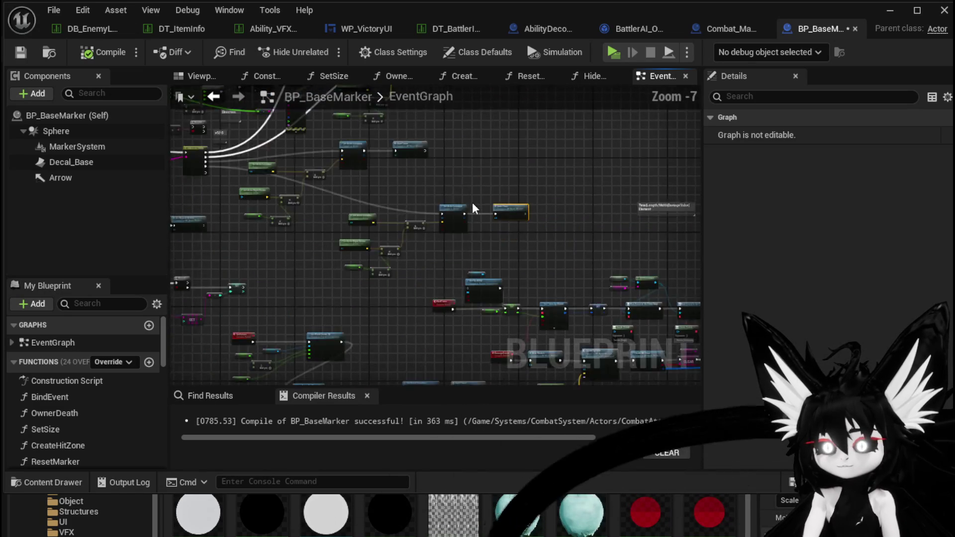
drag(472, 199, 338, 236)
scroll(448, 269, up, 4)
key(ctrl+v)
mouse_move(407, 158)
mouse_down()
mouse_move(427, 238)
mouse_move(470, 239)
mouse_move(501, 260)
mouse_up()
click(105, 52)
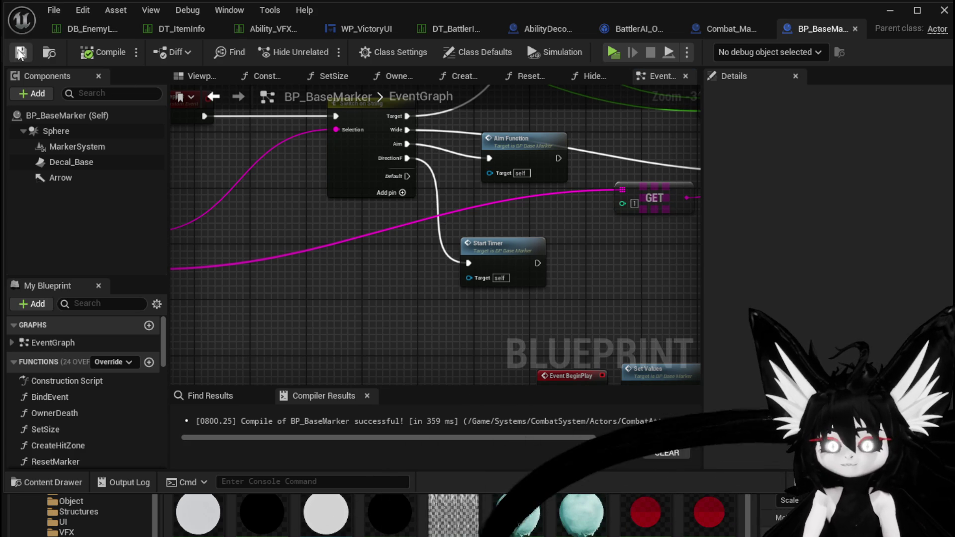
- Save BP_BaseMarker and review the Aim Function and lower nodes before playtesting
drag(321, 223, 328, 257)
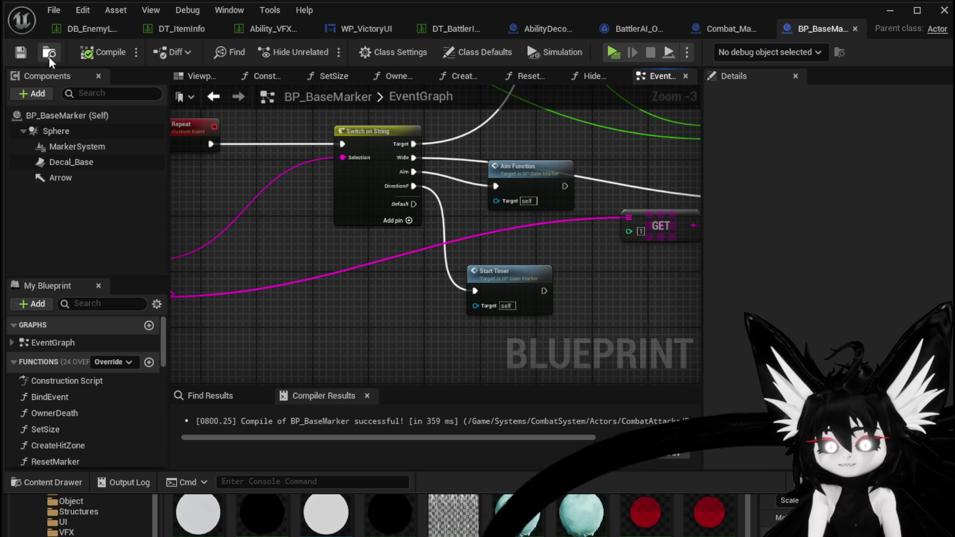
key(ctrl+s)
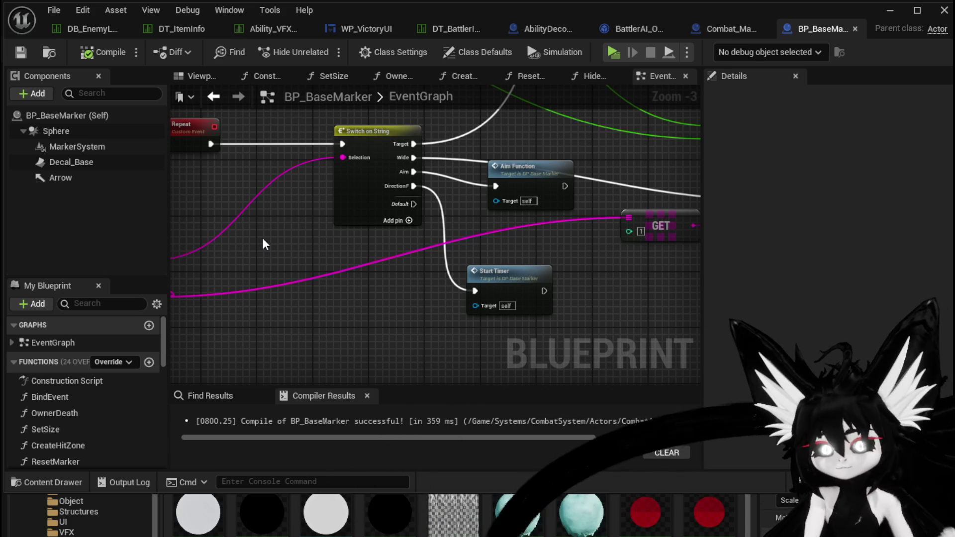
click(21, 51)
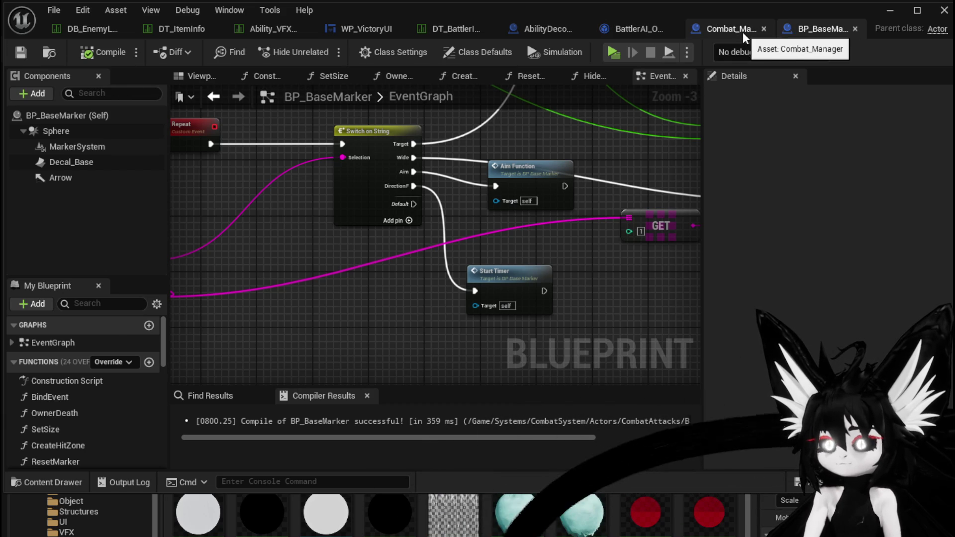
drag(490, 225, 432, 238)
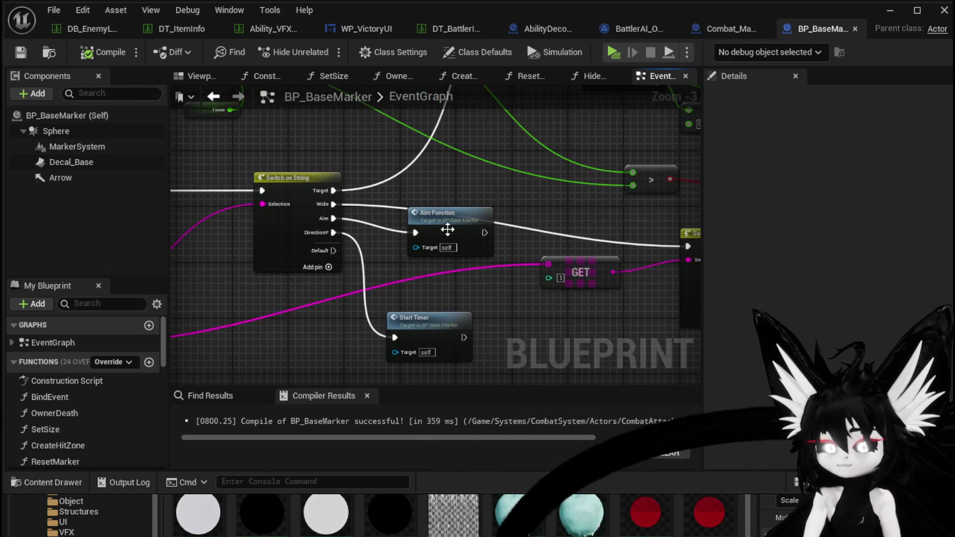
click(439, 247)
scroll(527, 195, down, 2)
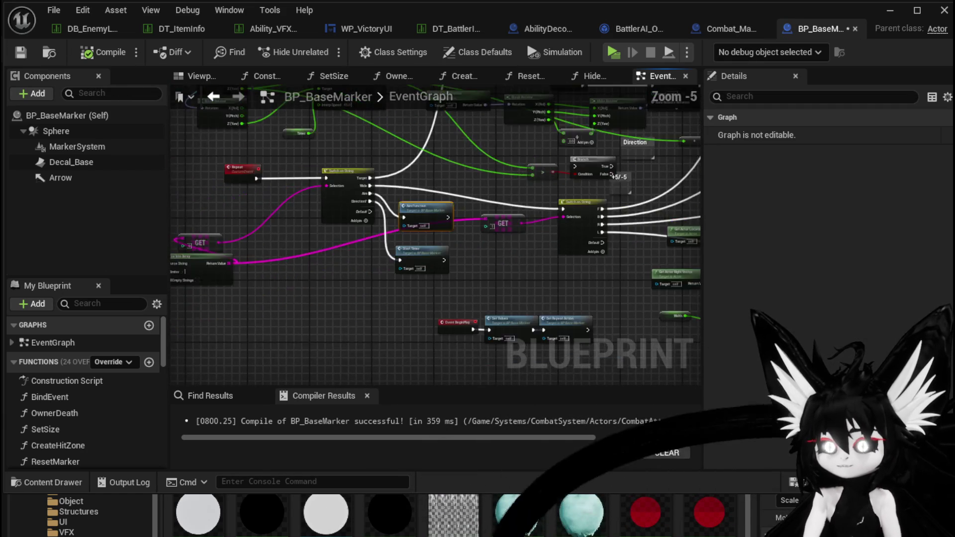
mouse_move(296, 178)
mouse_down()
mouse_move(368, 220)
mouse_move(416, 182)
mouse_up()
mouse_move(347, 336)
mouse_down()
mouse_move(308, 206)
mouse_move(373, 231)
mouse_move(270, 121)
mouse_up()
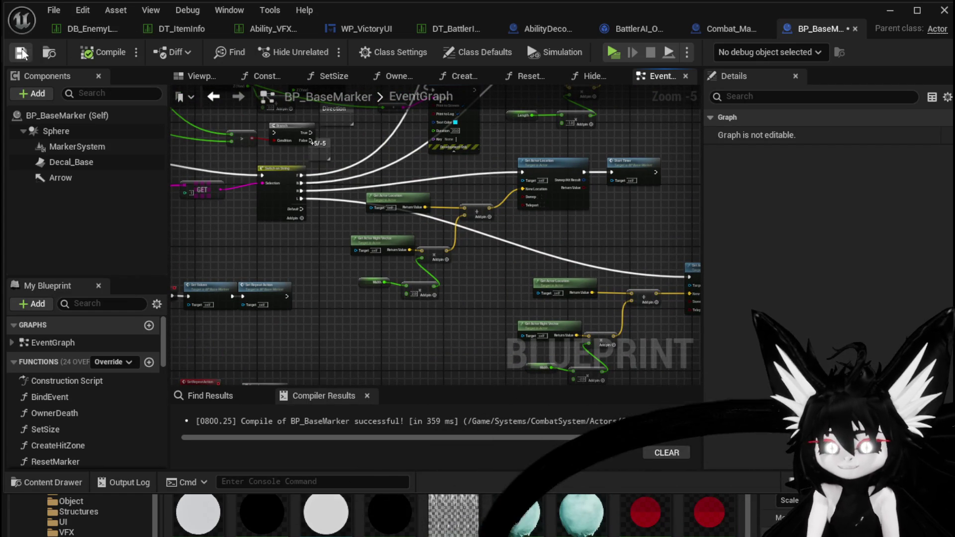
click(891, 11)
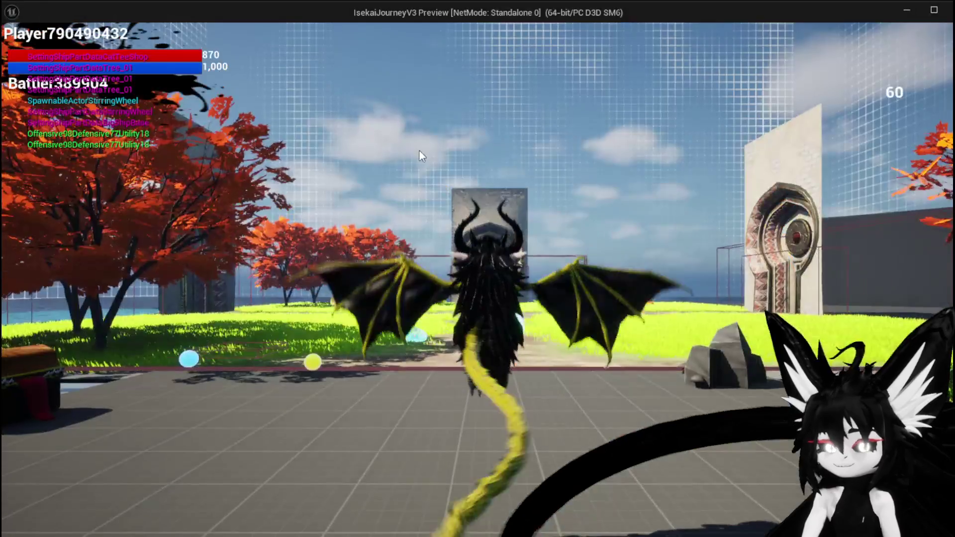
- Run at the water slimes, choose X in the prompt, end the session and save the level
click(418, 155)
key(w)
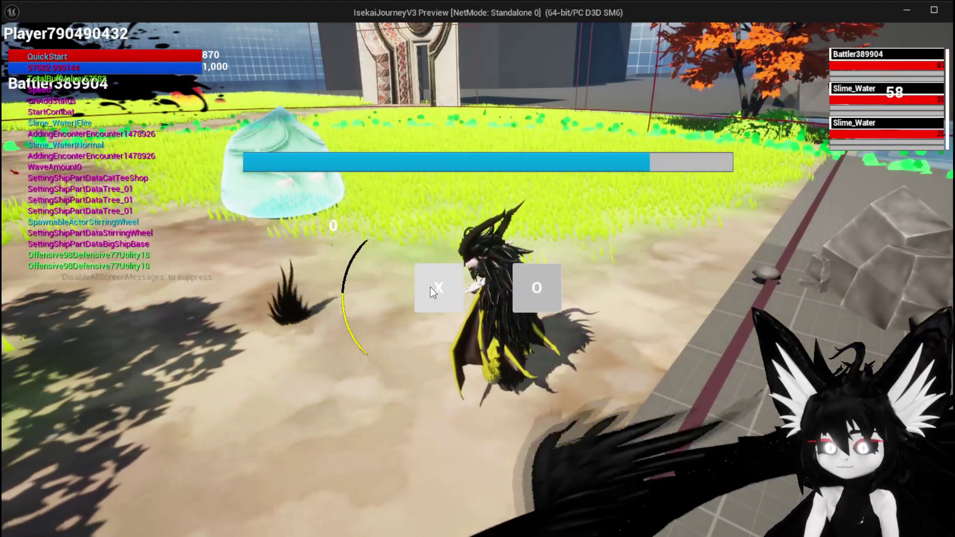
click(433, 287)
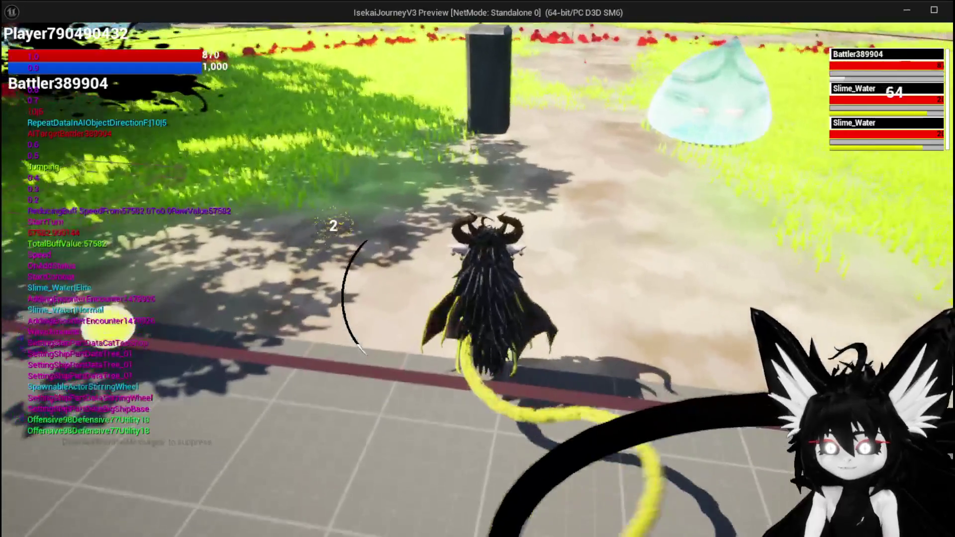
key(Escape)
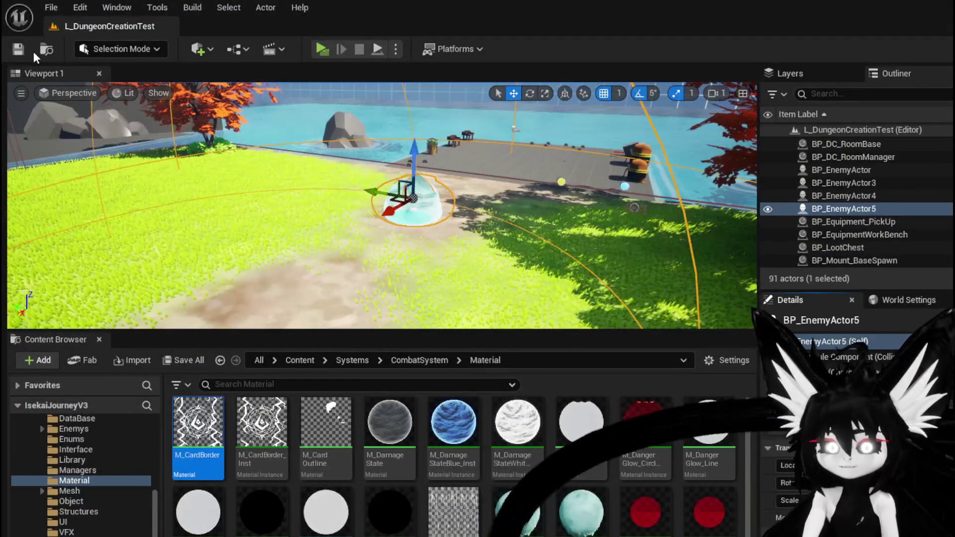
click(19, 49)
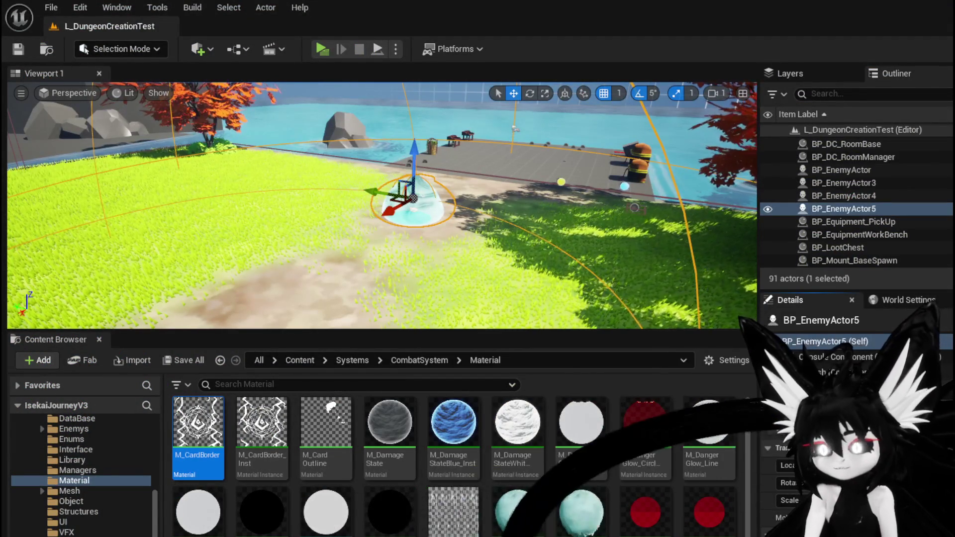
key(alt+Tab)
- Connect the execution wire into Set Actor Location
mouse_move(452, 326)
mouse_down()
mouse_move(428, 240)
mouse_move(401, 332)
mouse_up()
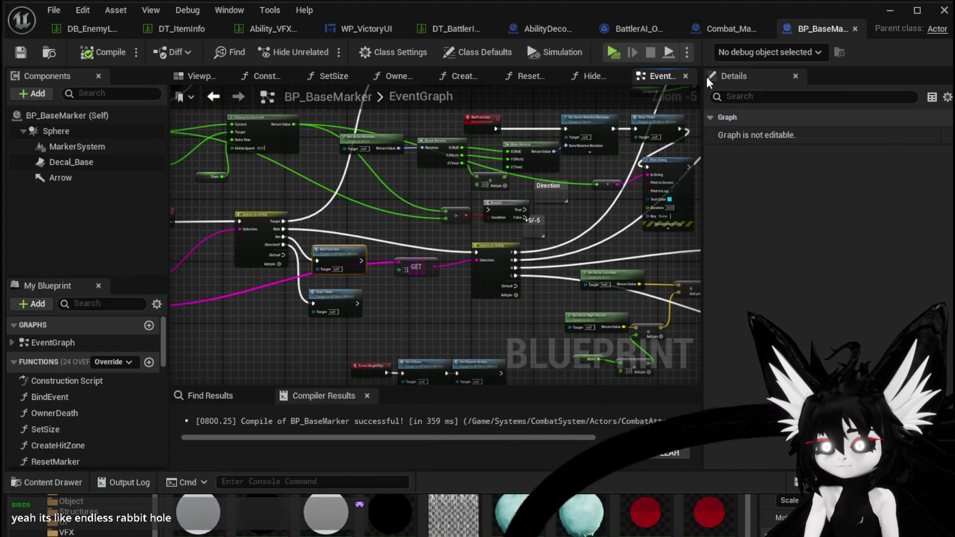
scroll(384, 196, down, 4)
scroll(457, 259, up, 4)
mouse_move(467, 310)
mouse_down()
mouse_move(497, 244)
mouse_move(378, 241)
mouse_move(455, 245)
mouse_move(432, 223)
mouse_up()
scroll(378, 240, up, 3)
scroll(456, 245, down, 1)
mouse_move(282, 338)
mouse_down()
mouse_move(405, 171)
mouse_move(478, 166)
mouse_up()
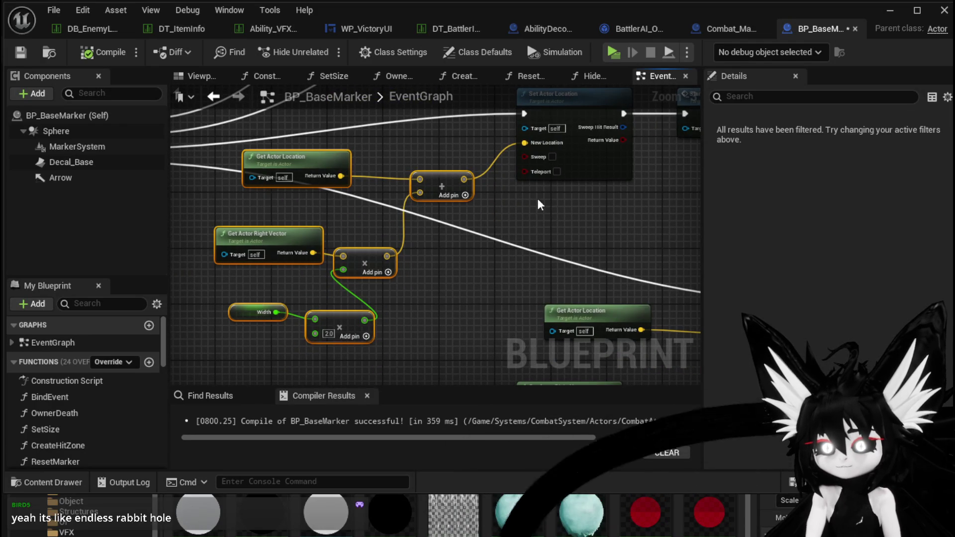
scroll(344, 251, down, 5)
click(419, 238)
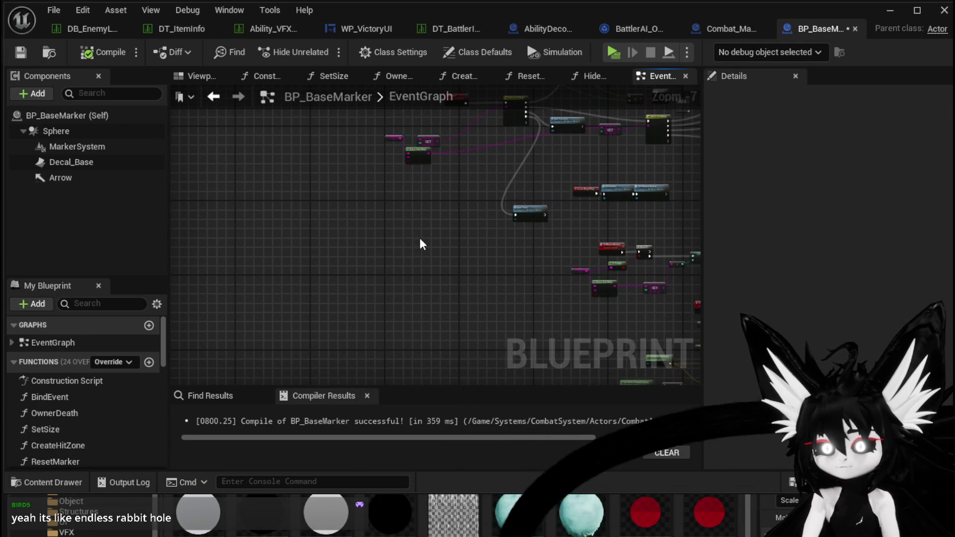
scroll(419, 238, up, 5)
mouse_move(507, 233)
mouse_down()
mouse_move(464, 253)
mouse_move(501, 241)
mouse_up()
drag(456, 195, 487, 195)
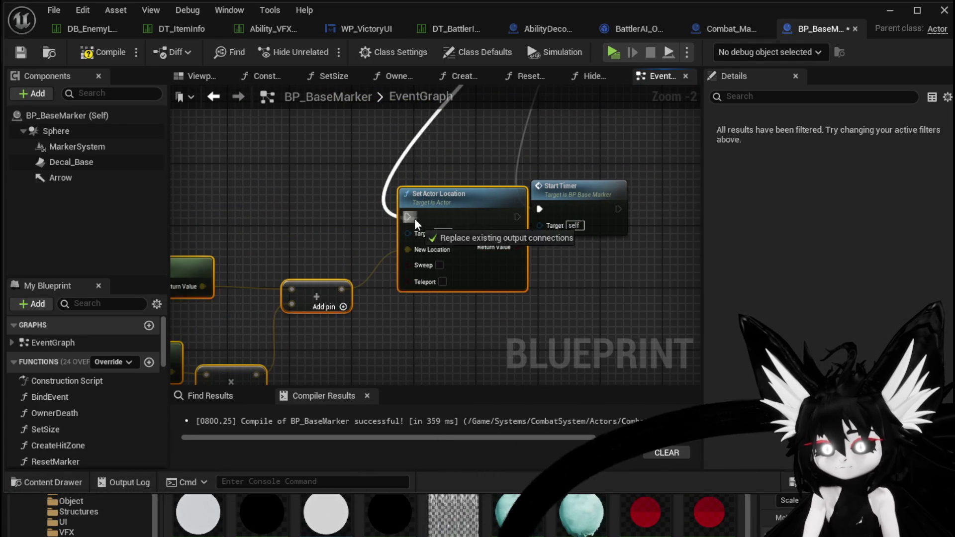
drag(414, 219, 411, 217)
- Replace Get Actor Right Vector with Get Actor Forward Vector feeding the multiply node
mouse_move(352, 231)
mouse_down()
mouse_move(514, 177)
mouse_move(477, 163)
mouse_up()
drag(282, 236, 331, 206)
right_click(330, 206)
text(get ac)
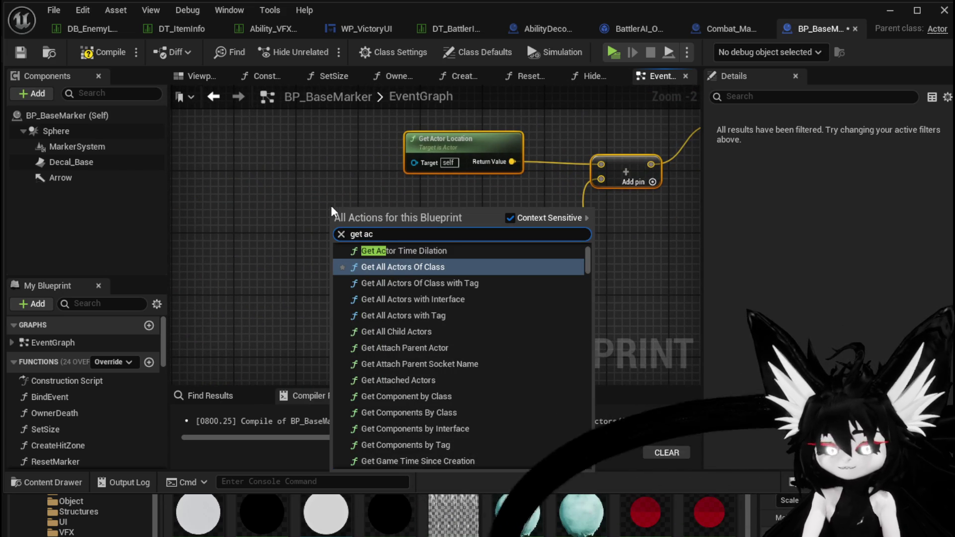
text(tor forwar)
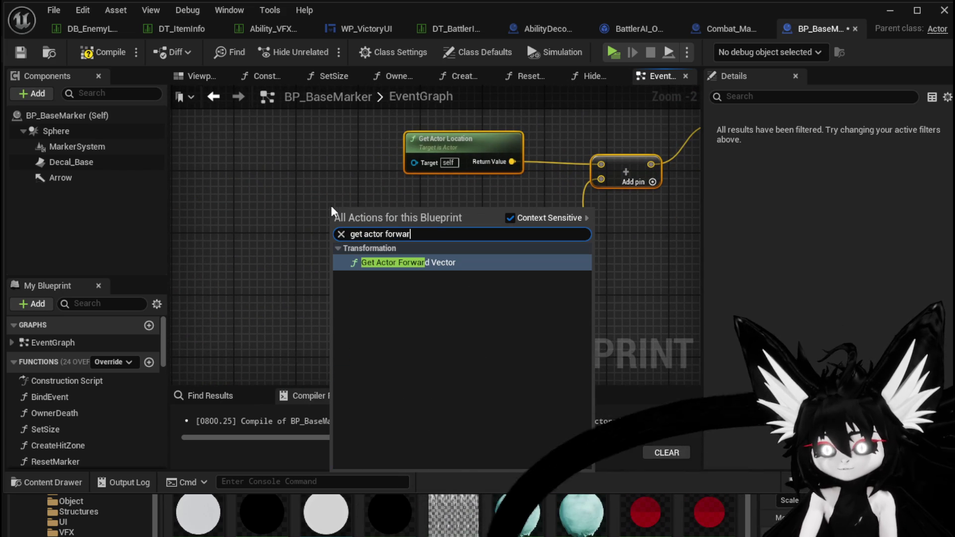
click(417, 257)
mouse_move(411, 208)
mouse_down()
mouse_move(458, 192)
mouse_move(518, 255)
mouse_up()
drag(481, 215, 517, 250)
drag(453, 231, 367, 247)
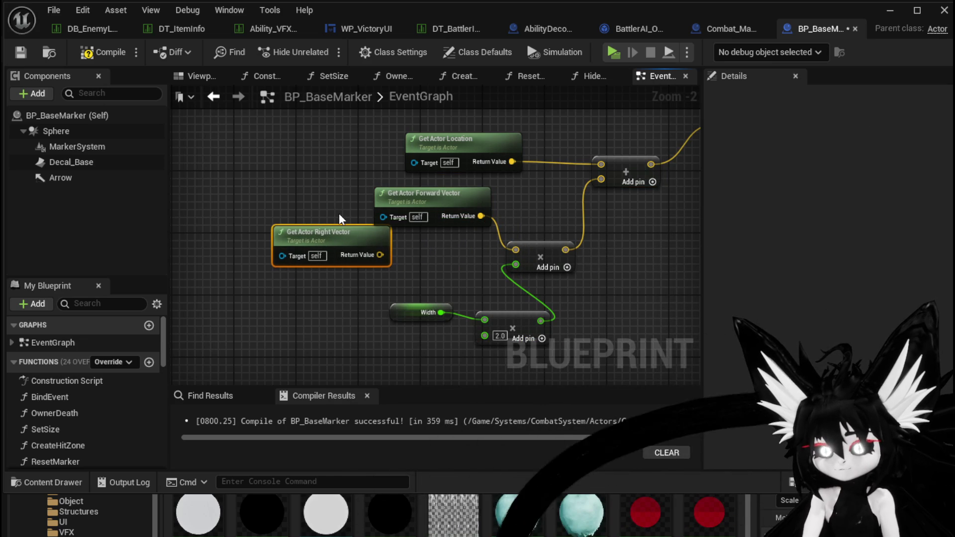
key(Delete)
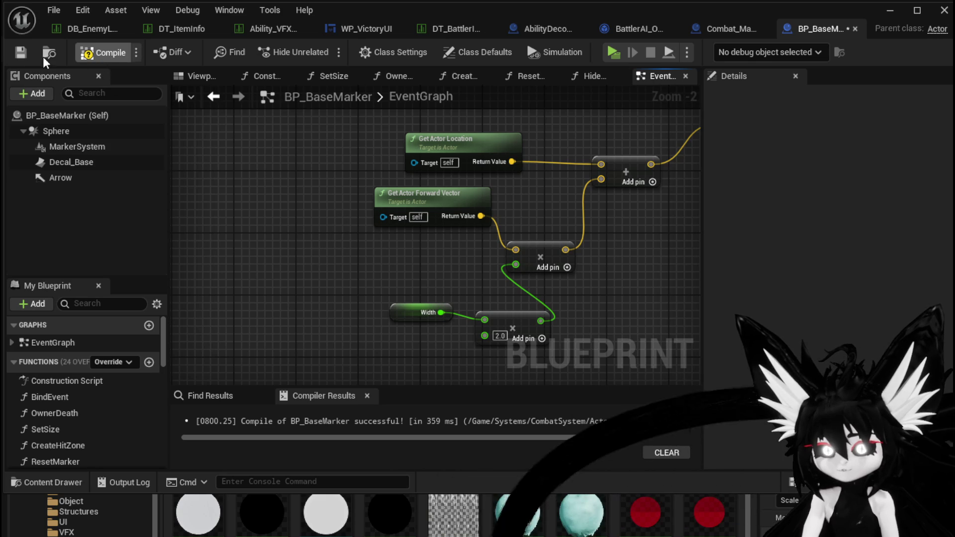
- Tidy the Width and multiply node positions in the event graph
mouse_move(464, 316)
mouse_down()
mouse_move(480, 323)
mouse_move(417, 271)
mouse_move(425, 327)
mouse_up()
mouse_move(542, 285)
mouse_down()
mouse_move(378, 279)
mouse_move(530, 289)
mouse_move(505, 294)
mouse_up()
click(425, 262)
drag(373, 243, 350, 247)
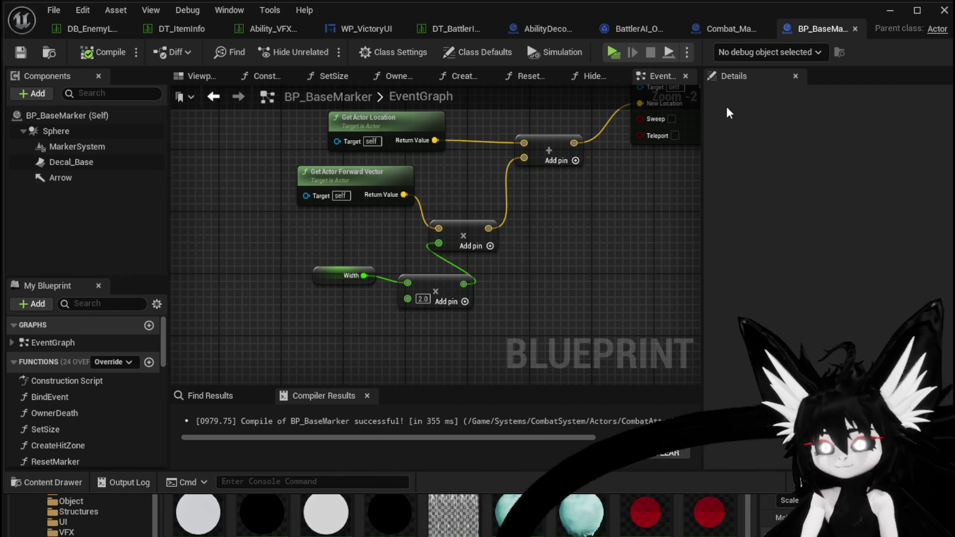
click(890, 10)
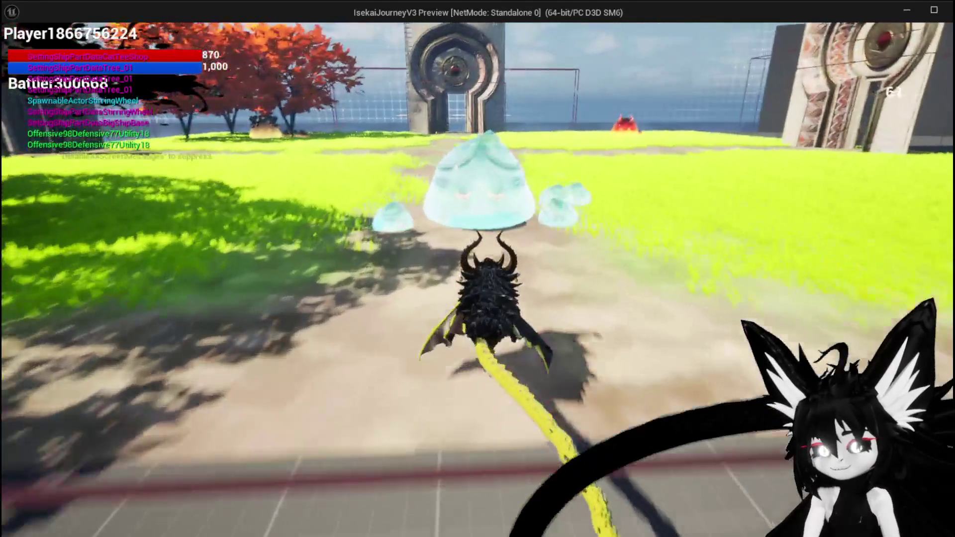
- Test the forward-offset marker against the large water slime, then return to BP_BaseMarker's EventGraph
key(w)
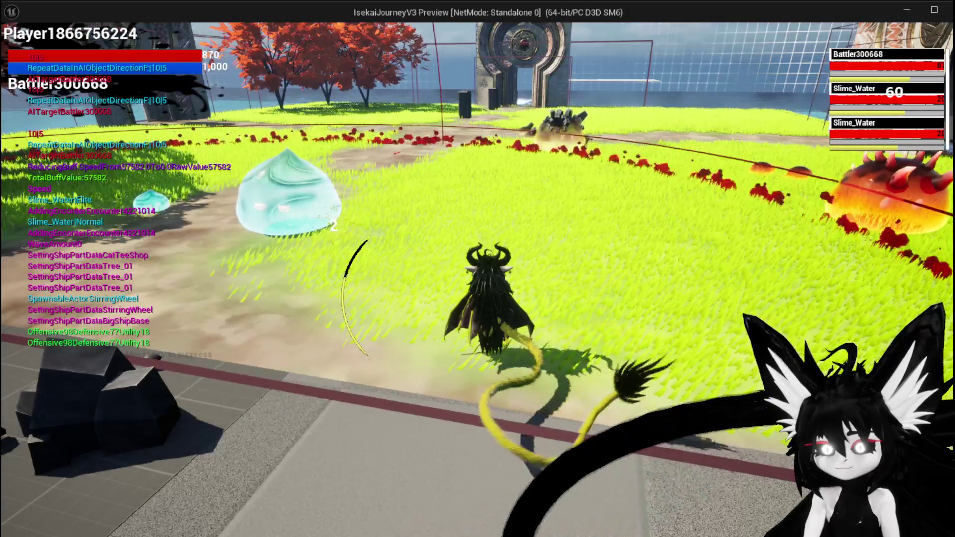
key(Escape)
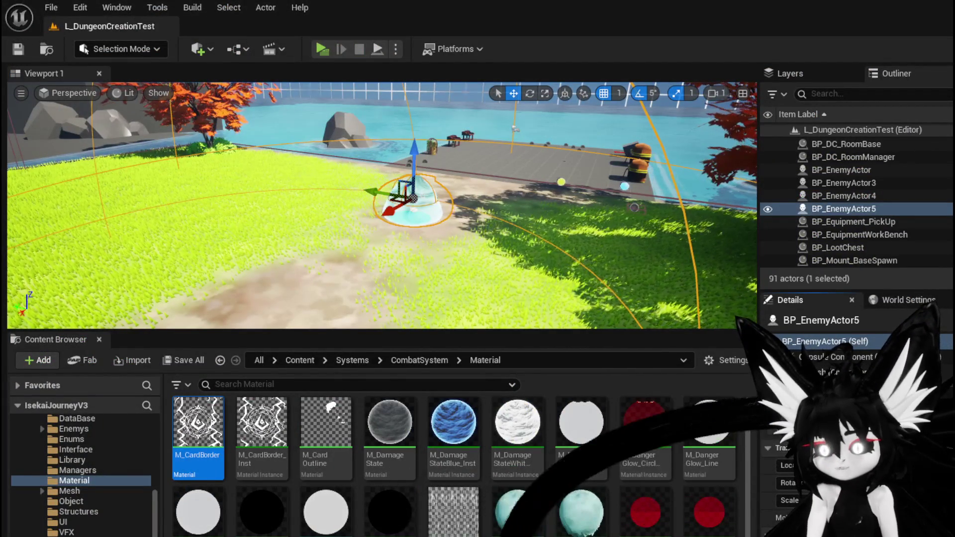
key(alt+Tab)
drag(321, 277, 273, 325)
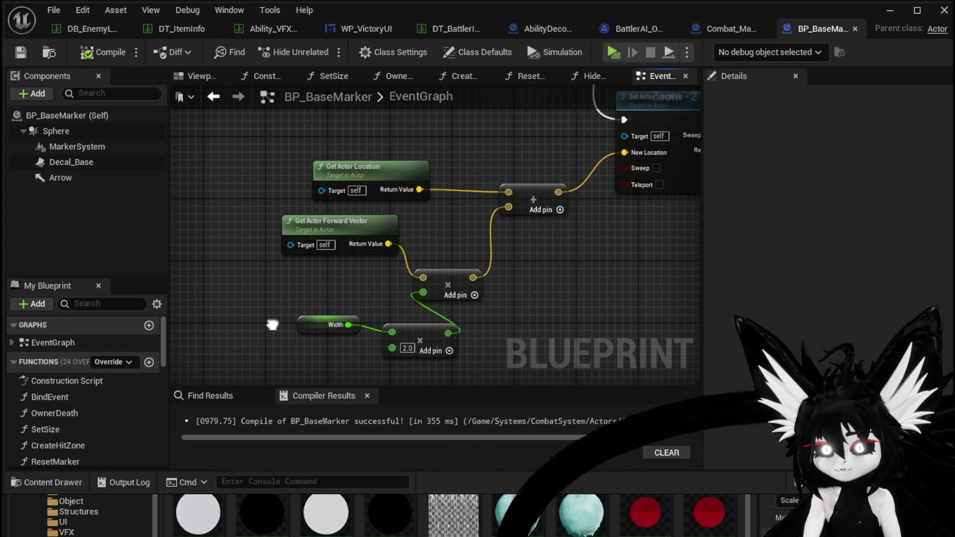
- Wire Width straight into the forward-vector multiply, delete the ×2.0 node, and compile
drag(449, 228, 427, 224)
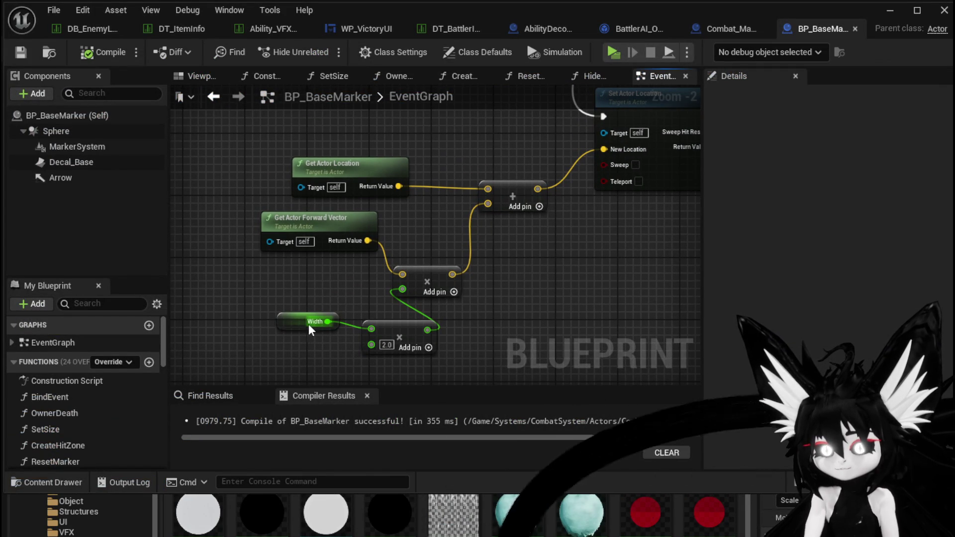
drag(413, 290, 404, 289)
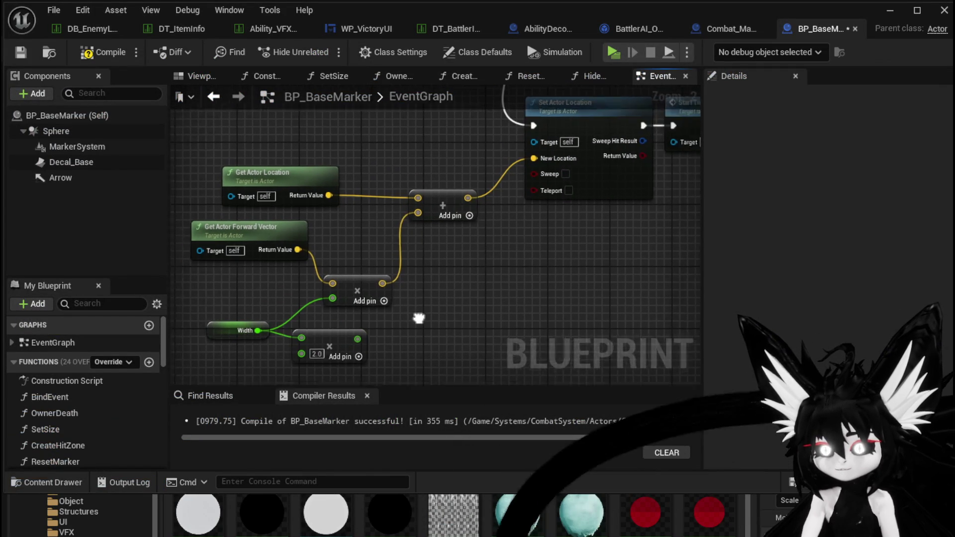
drag(471, 324, 366, 333)
click(287, 334)
key(Delete)
drag(542, 302, 467, 358)
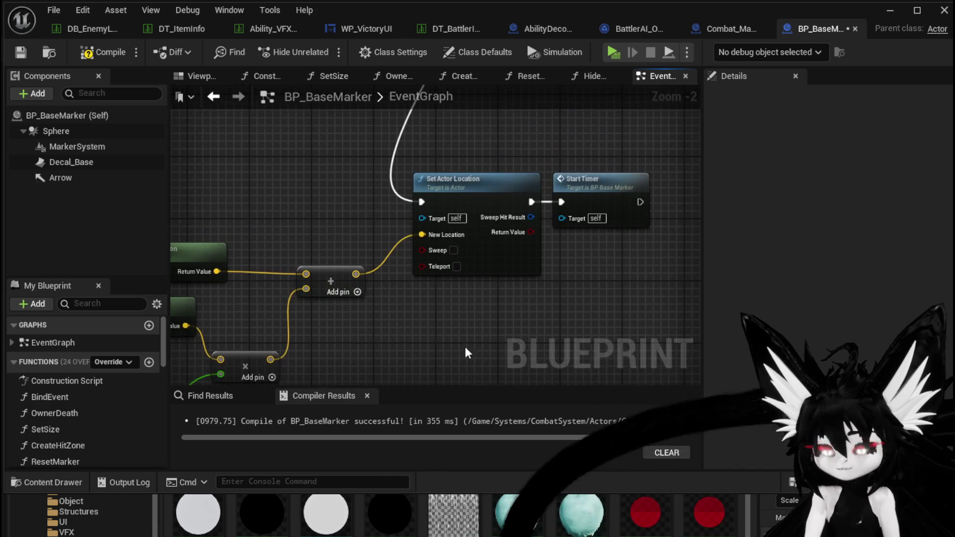
scroll(464, 324, down, 2)
drag(464, 323, 507, 288)
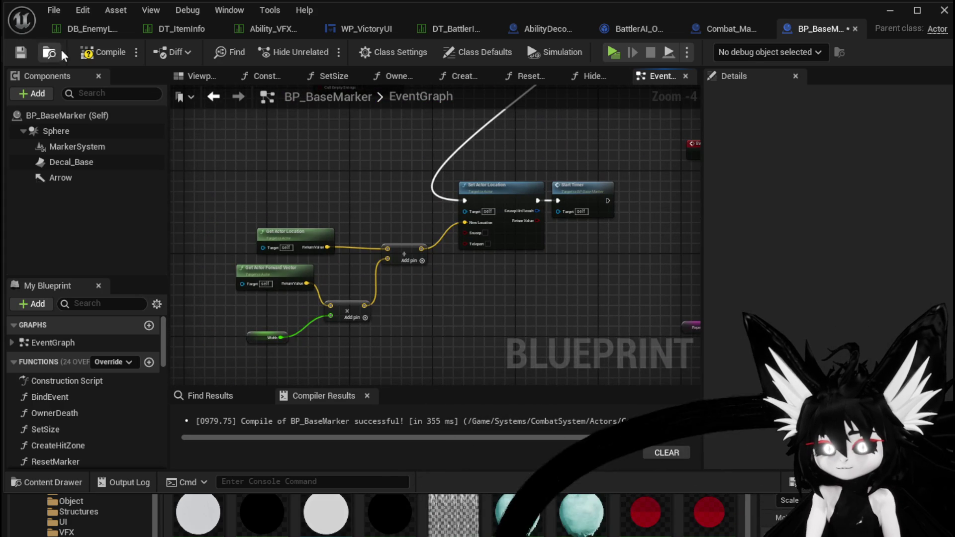
click(99, 52)
- Turn off Hidden in Game on the Arrow component, recompile, and launch the standalone preview
drag(298, 186, 332, 149)
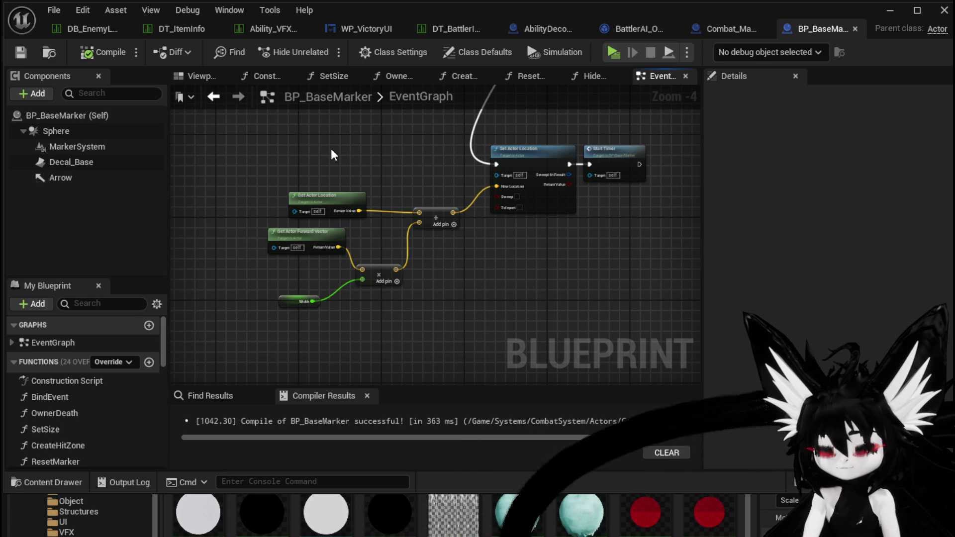
drag(332, 150, 269, 227)
click(81, 179)
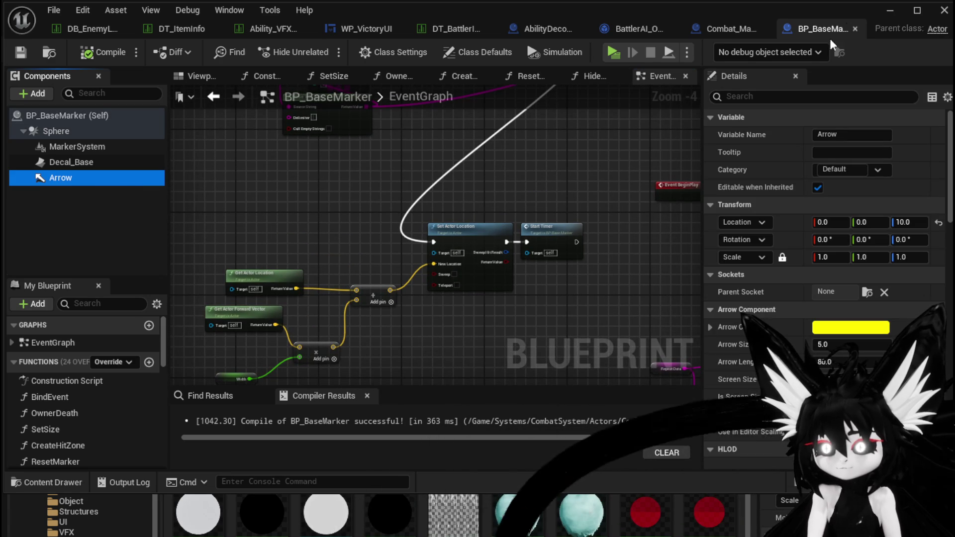
click(894, 13)
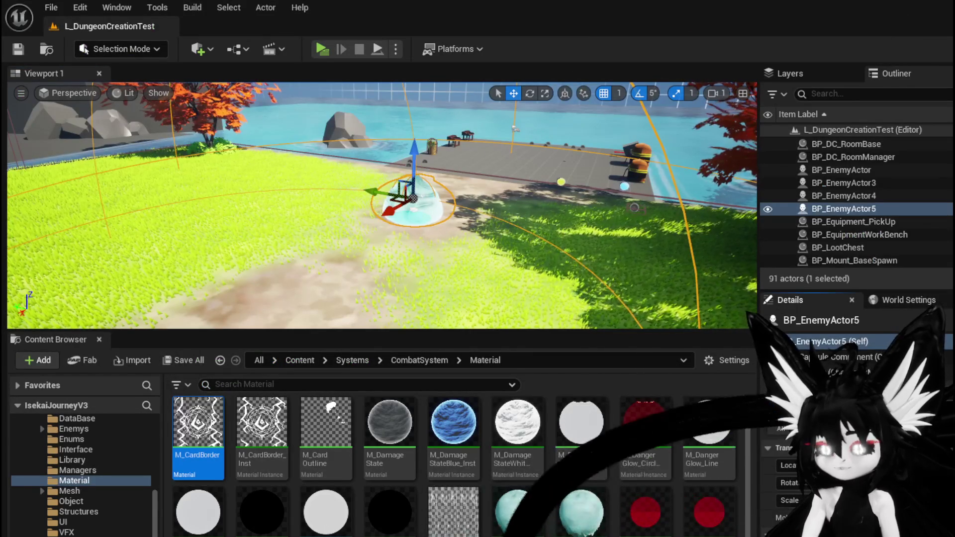
key(alt+Tab)
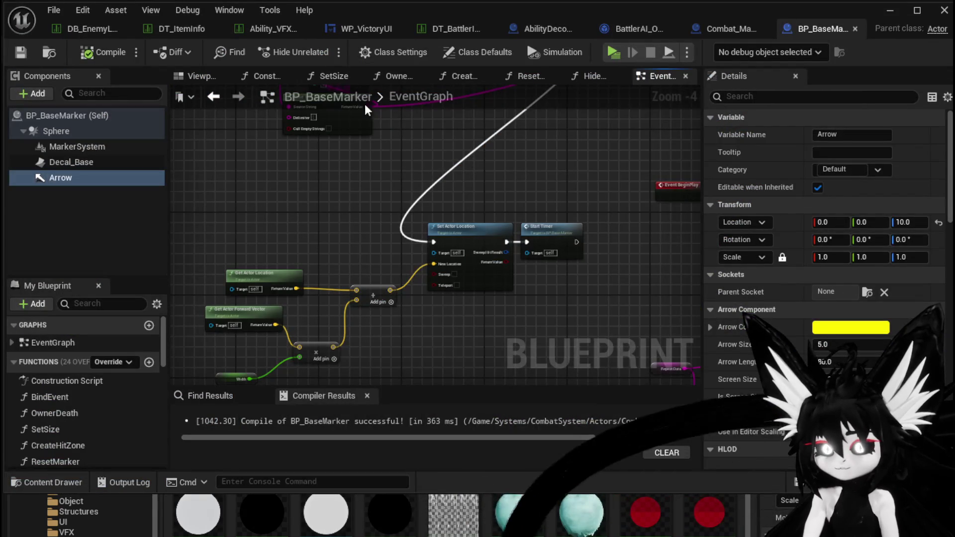
click(199, 79)
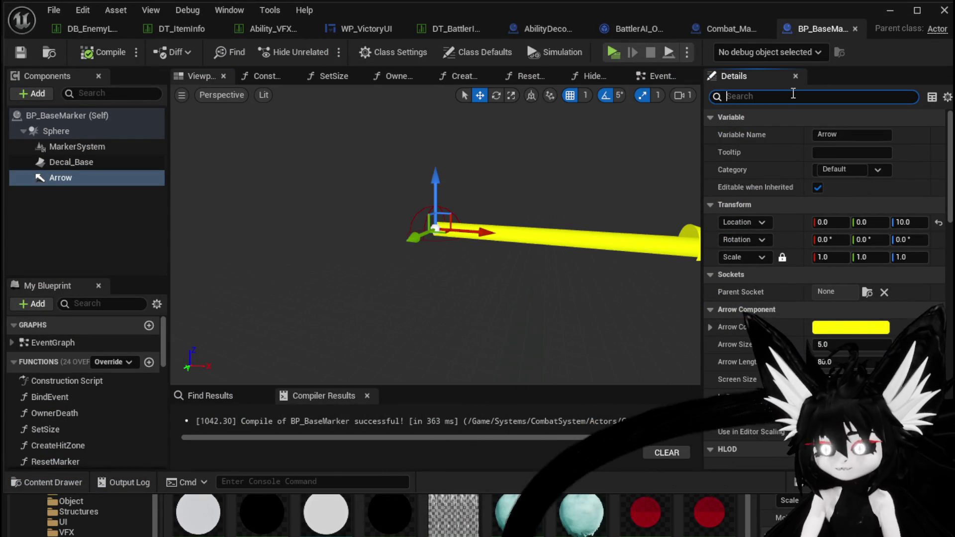
click(814, 96)
text(in game)
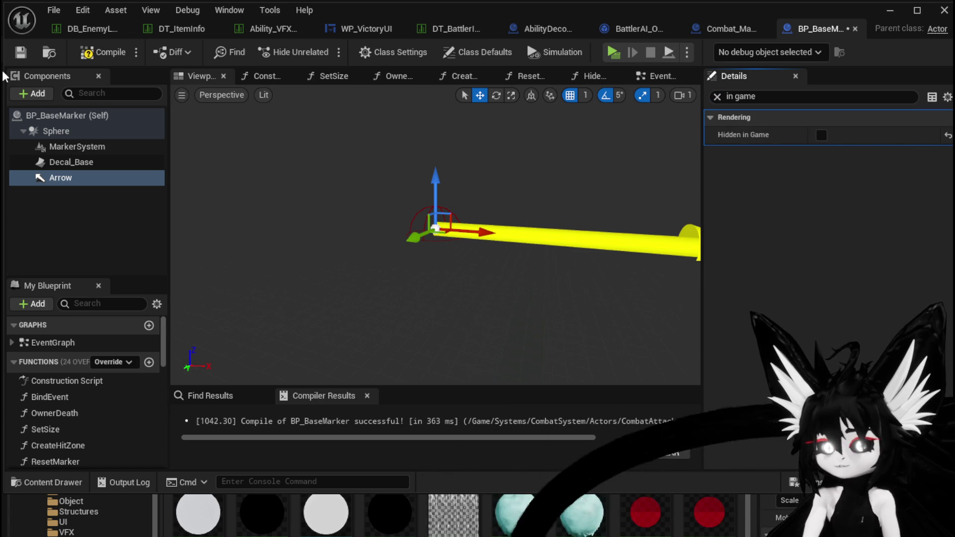
click(112, 52)
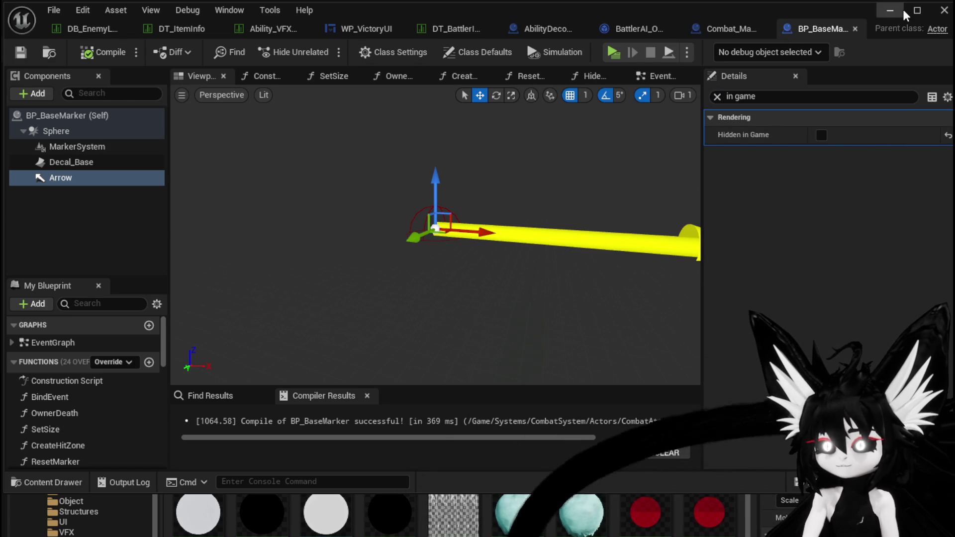
click(903, 12)
key(alt+p)
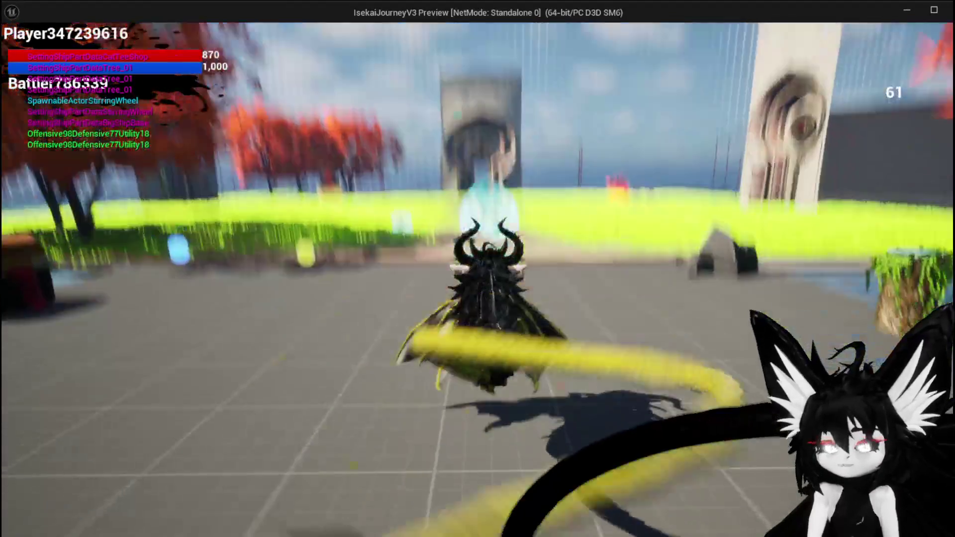
- Run the character toward the large slime and onto the grass, then close the preview
key(w)
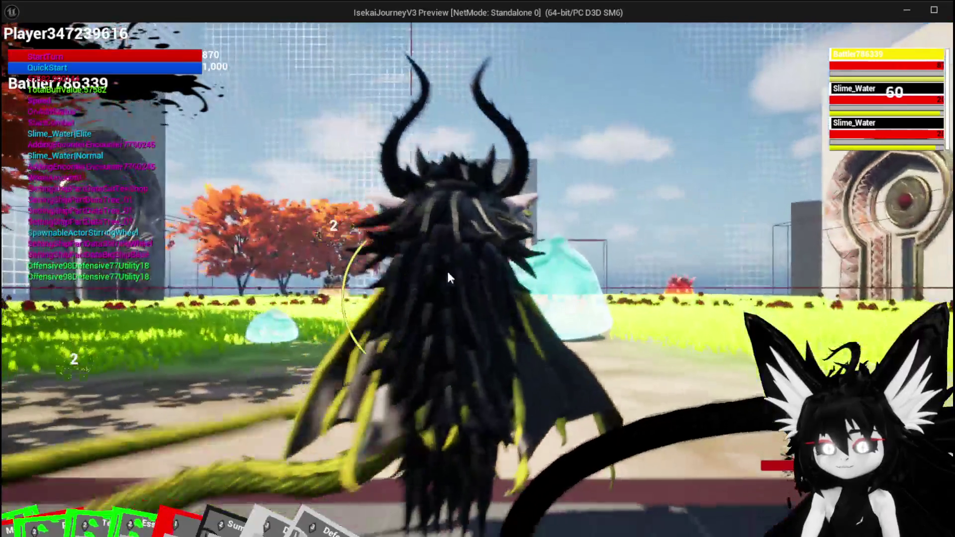
key(w)
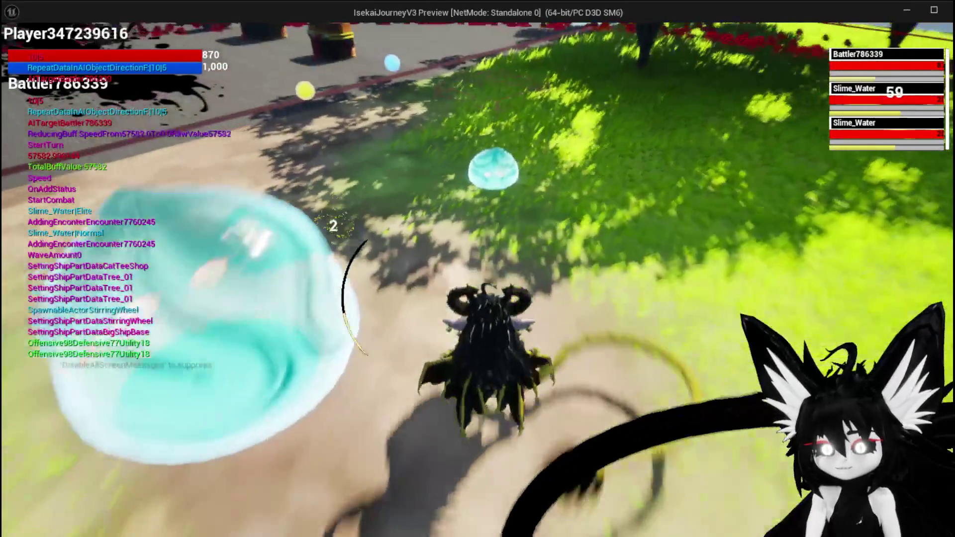
key(Escape)
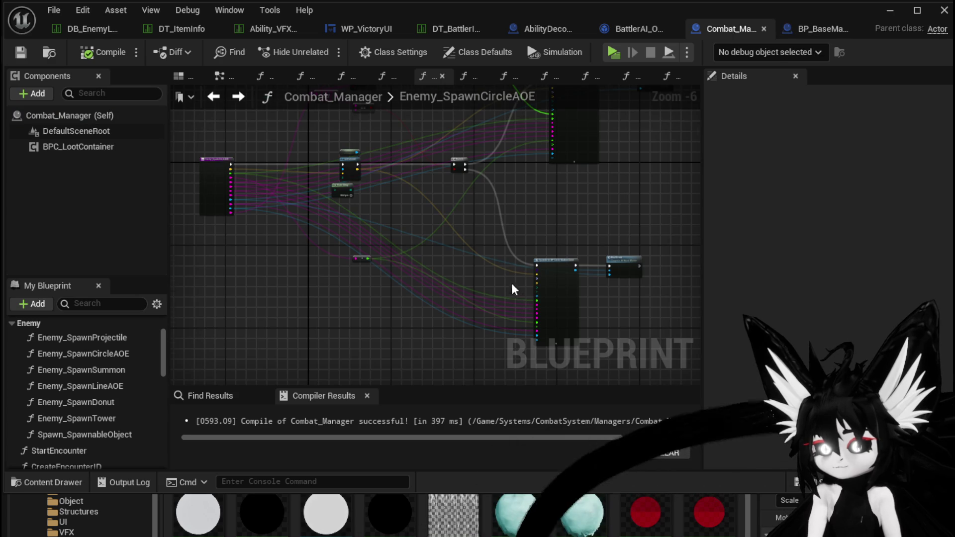
- Add Get Actor Rotation from the Owner pin and break it with a Break Rotator
scroll(517, 294, up, 3)
scroll(580, 294, down, 2)
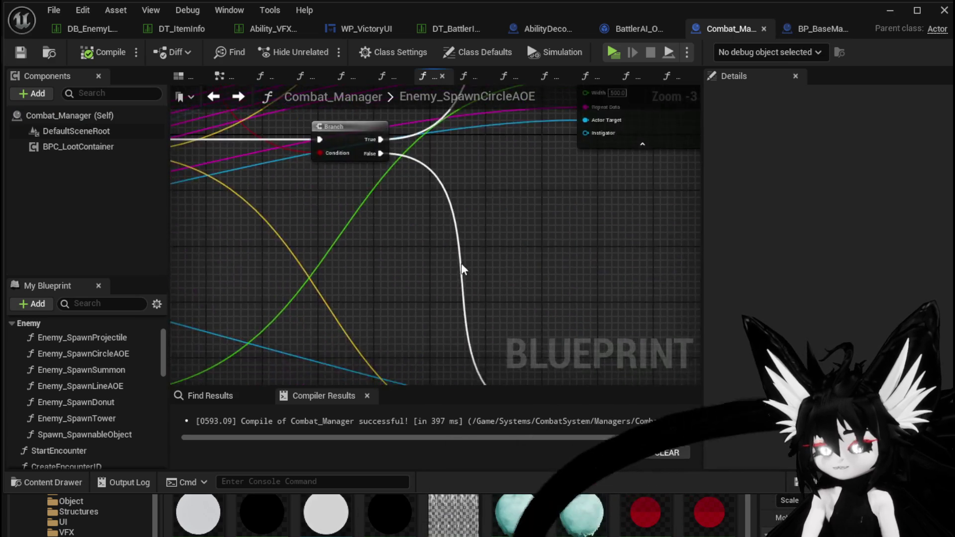
mouse_move(473, 288)
mouse_down()
mouse_move(542, 197)
mouse_move(507, 142)
mouse_up()
mouse_move(377, 197)
mouse_down()
mouse_move(474, 324)
mouse_move(559, 245)
mouse_up()
scroll(299, 252, up, 4)
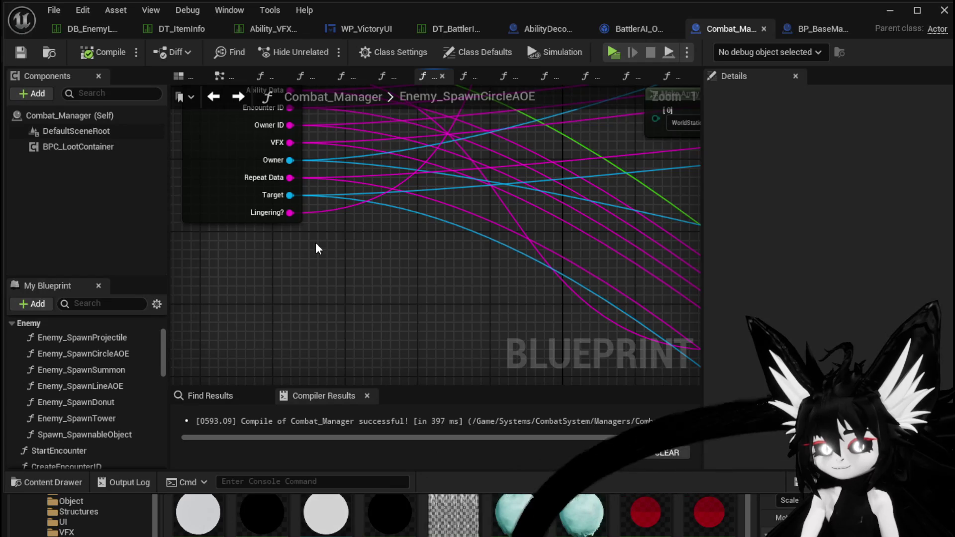
scroll(316, 249, down, 2)
mouse_move(316, 183)
mouse_down()
mouse_move(533, 273)
mouse_move(365, 327)
mouse_move(406, 368)
mouse_move(398, 274)
mouse_up()
text(get act)
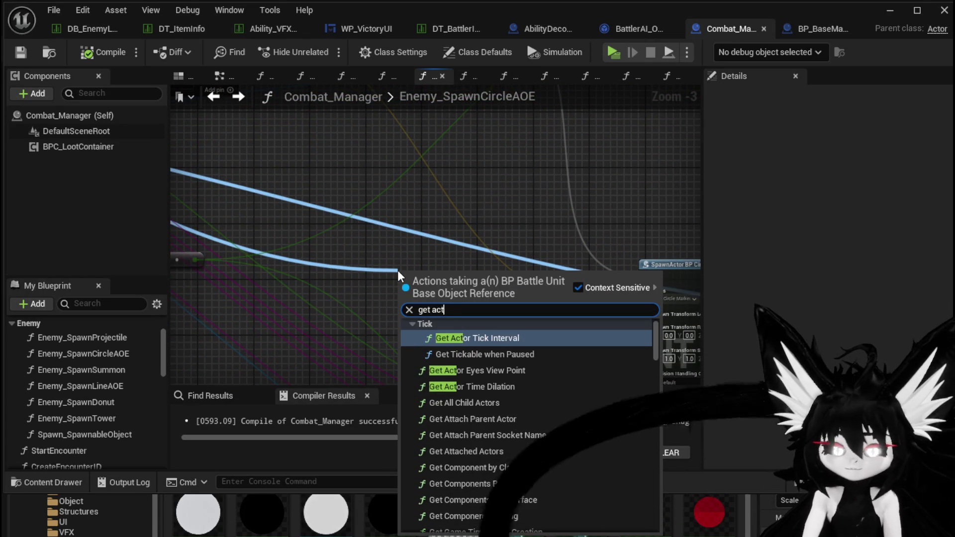
text(or rotatio)
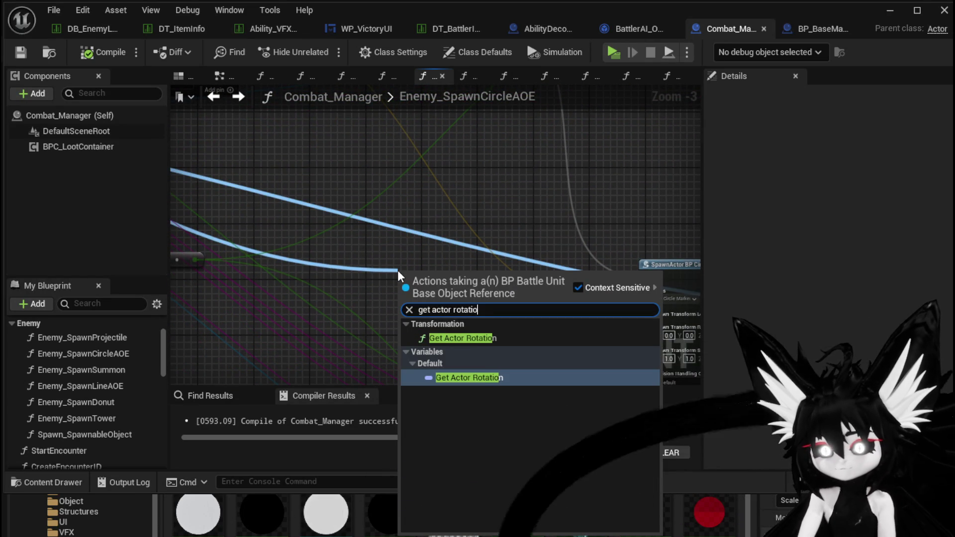
click(463, 338)
mouse_move(335, 183)
mouse_down()
mouse_move(356, 205)
mouse_move(310, 205)
mouse_move(357, 219)
mouse_up()
scroll(355, 205, up, 3)
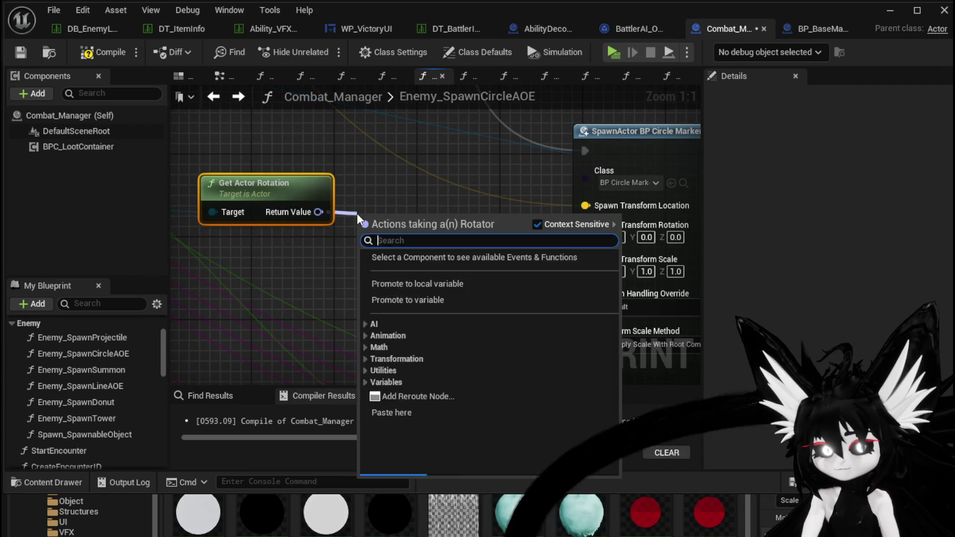
text(break)
click(410, 299)
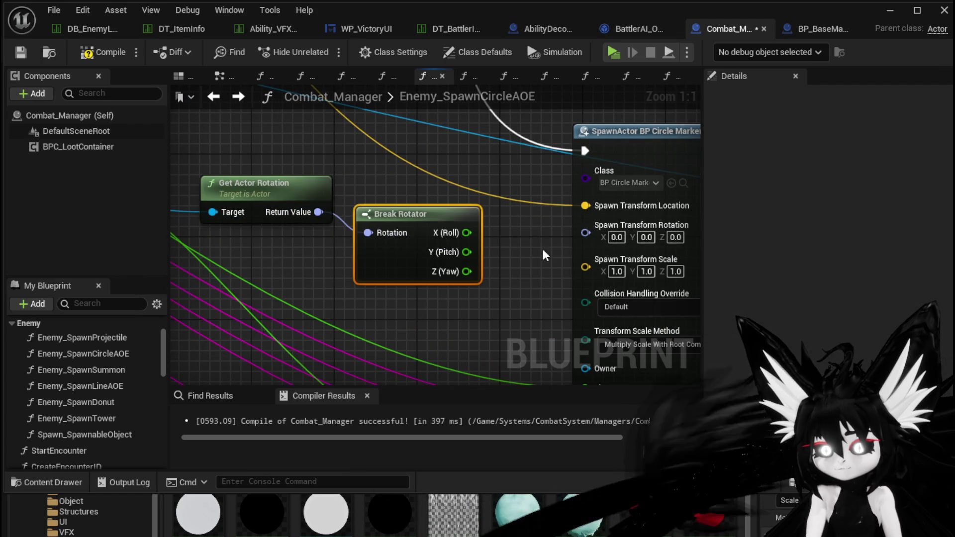
- Split Spawn Transform Rotation, wire Roll to X and Pitch to Y, then compile
right_click(599, 239)
click(619, 307)
drag(466, 232, 585, 231)
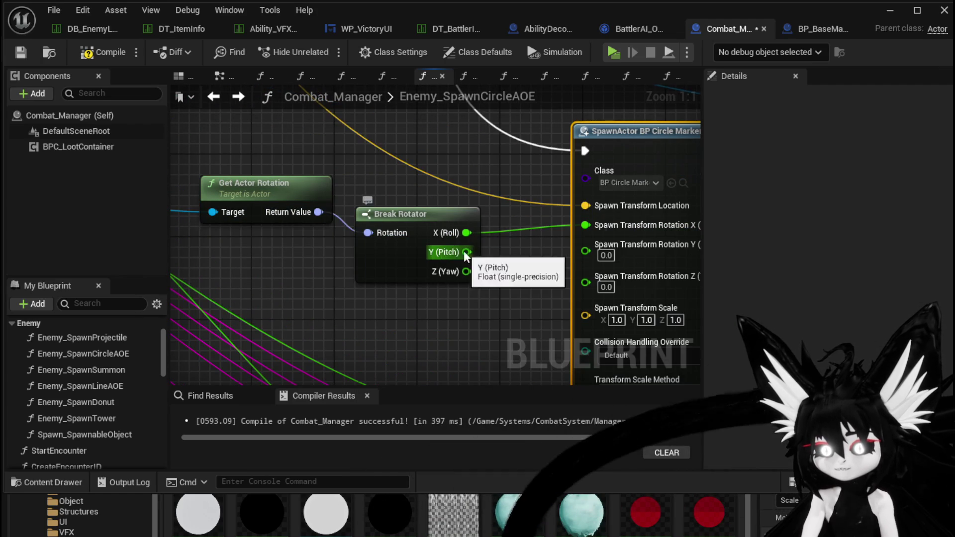
drag(467, 252, 586, 244)
click(104, 52)
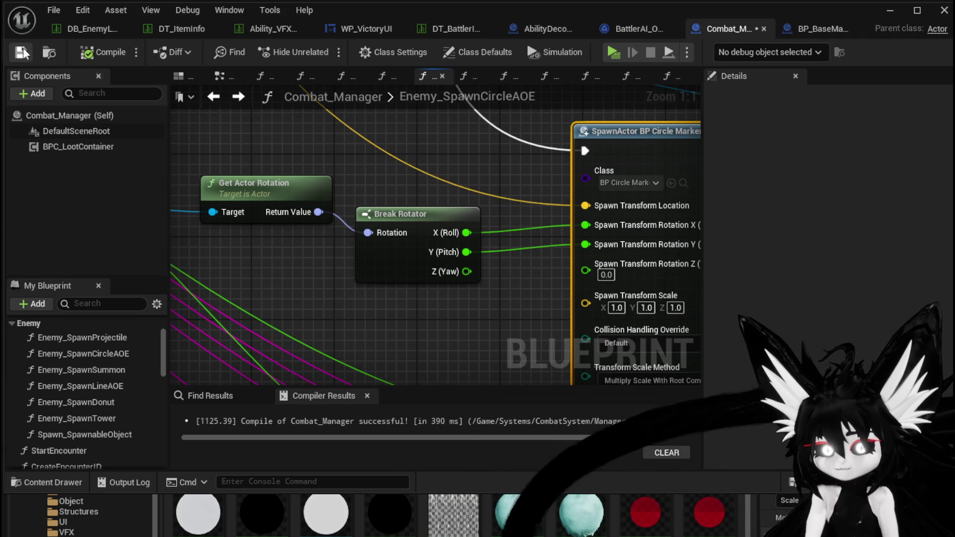
click(889, 11)
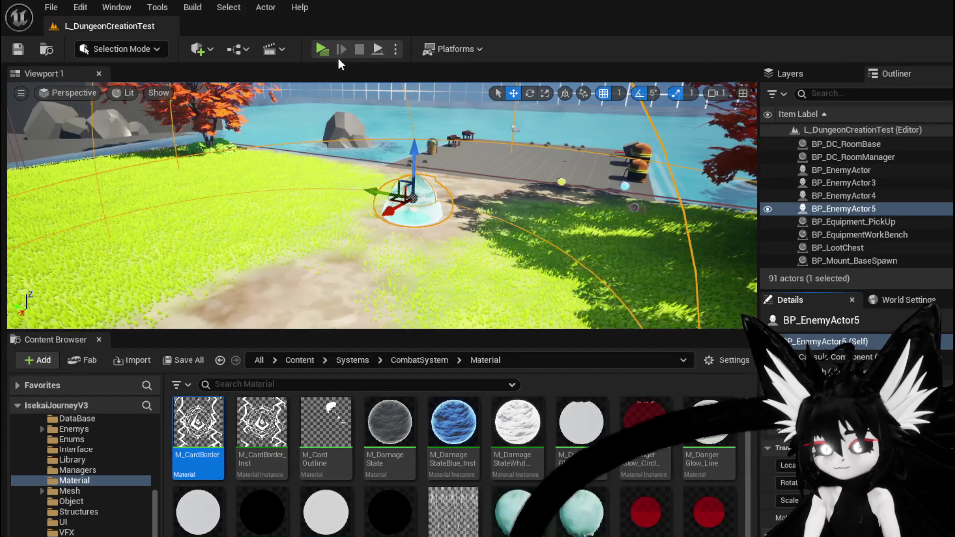
click(324, 50)
key(w)
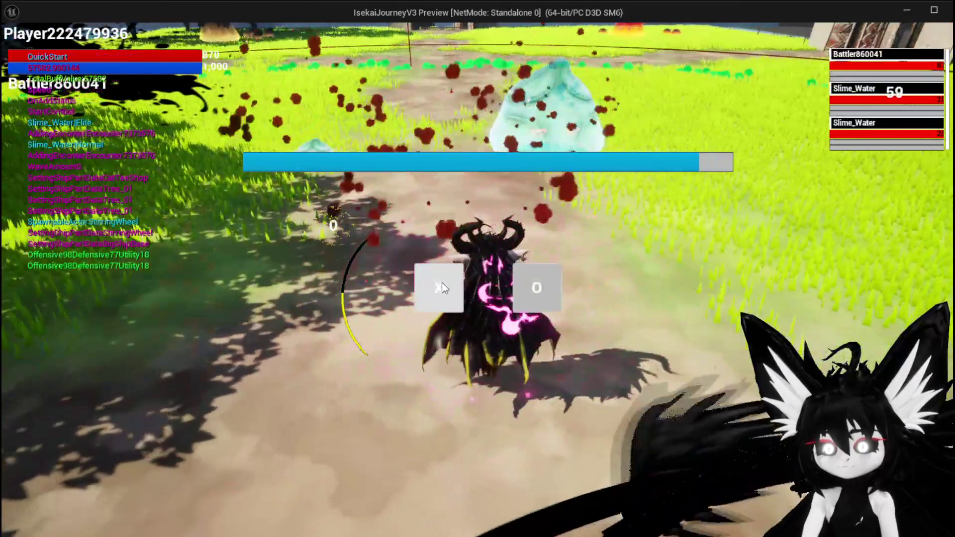
click(442, 283)
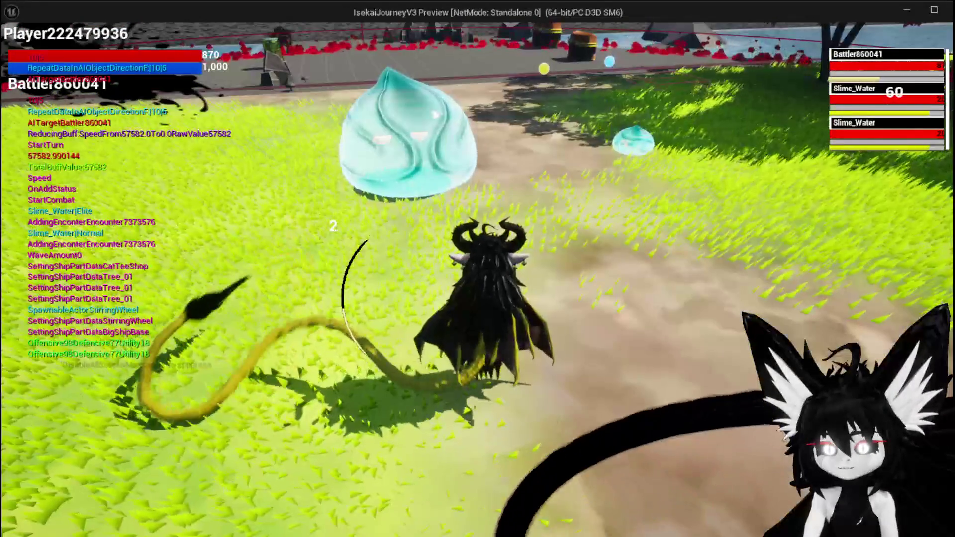
key(alt+Tab)
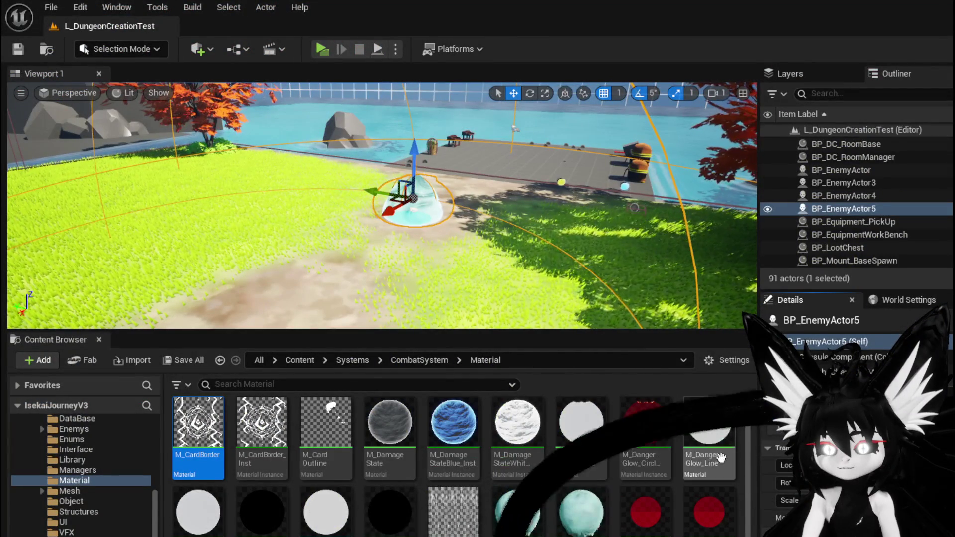
- Wire Break Rotator Yaw into the circle marker's spawn rotation Z and unlink the roll and pitch
key(alt+Tab)
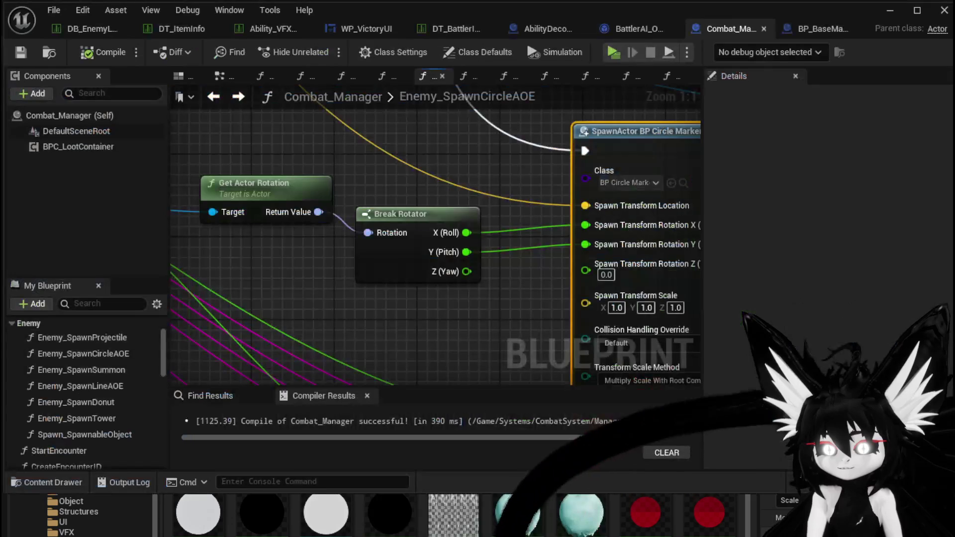
mouse_move(496, 184)
mouse_down()
mouse_move(545, 227)
mouse_move(539, 271)
mouse_up()
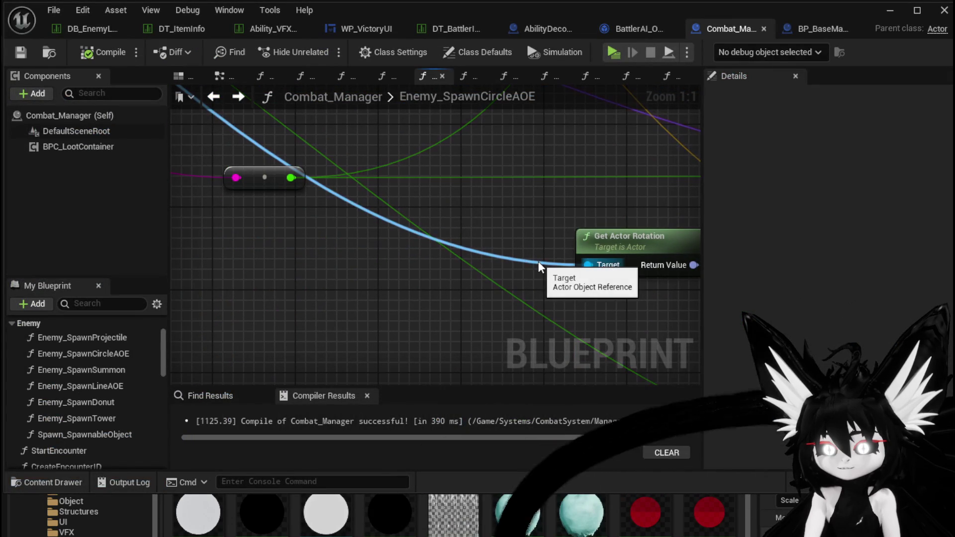
scroll(539, 268, down, 2)
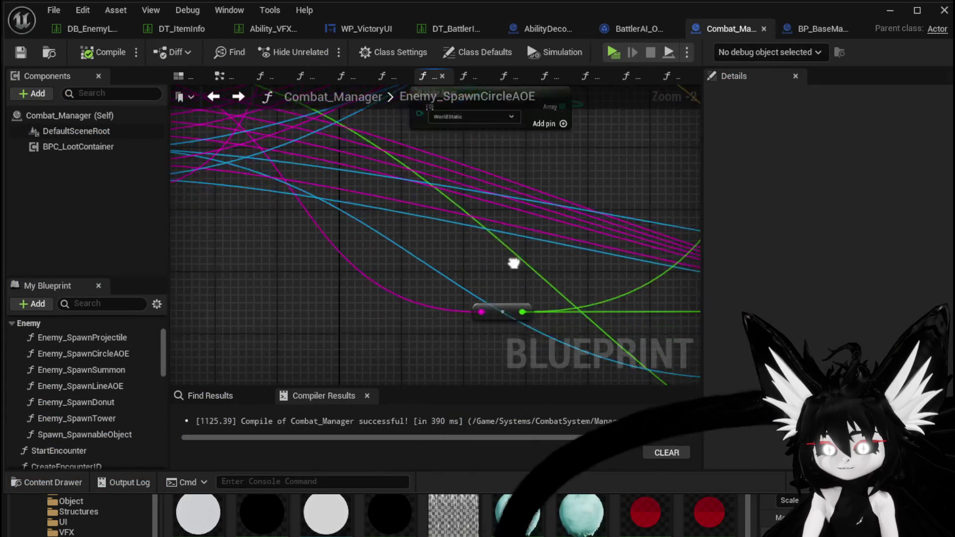
mouse_move(527, 291)
mouse_down()
mouse_move(169, 201)
mouse_move(241, 195)
mouse_move(275, 160)
mouse_up()
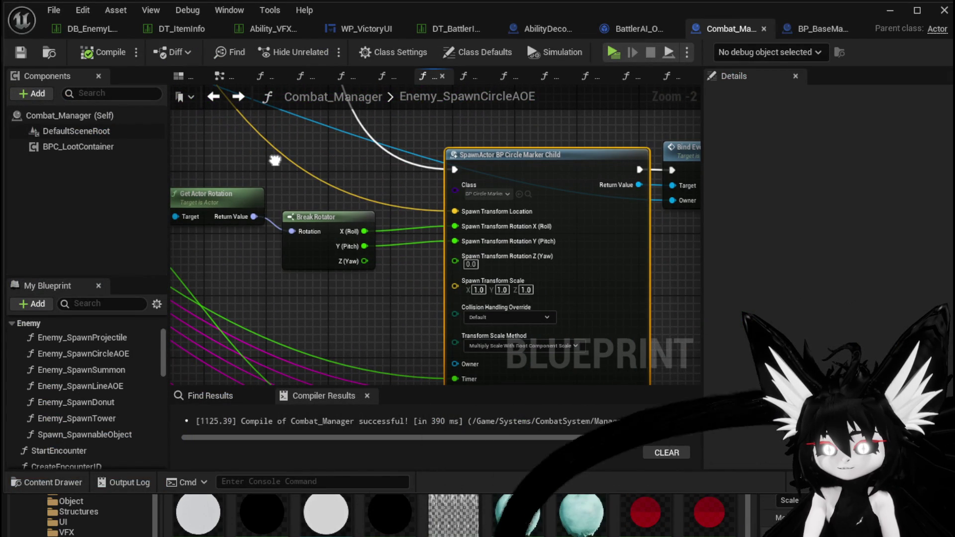
mouse_move(251, 173)
mouse_down()
mouse_move(322, 227)
mouse_move(322, 219)
mouse_up()
drag(364, 254, 455, 259)
alt+click(456, 228)
alt+click(455, 251)
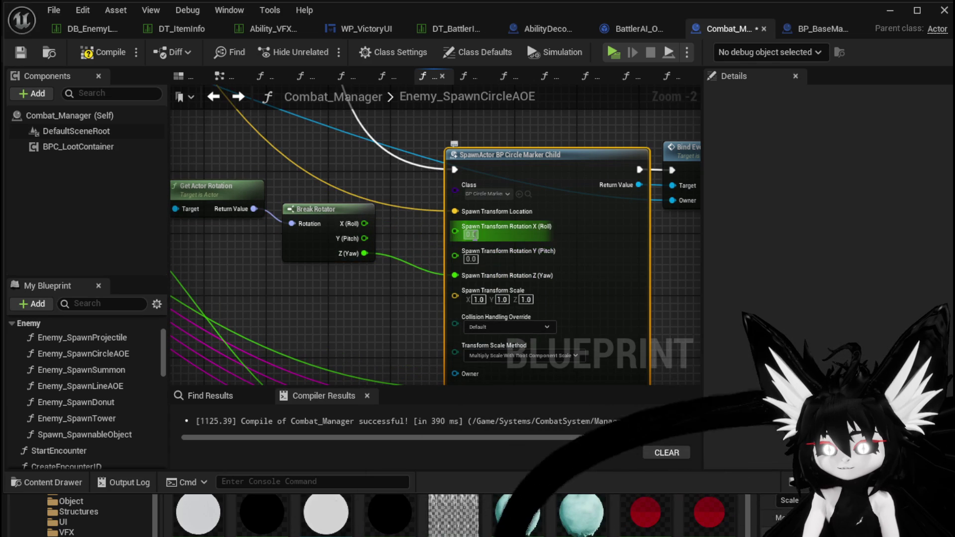
- Compile and save Combat_Manager, then start a standalone play test
click(104, 52)
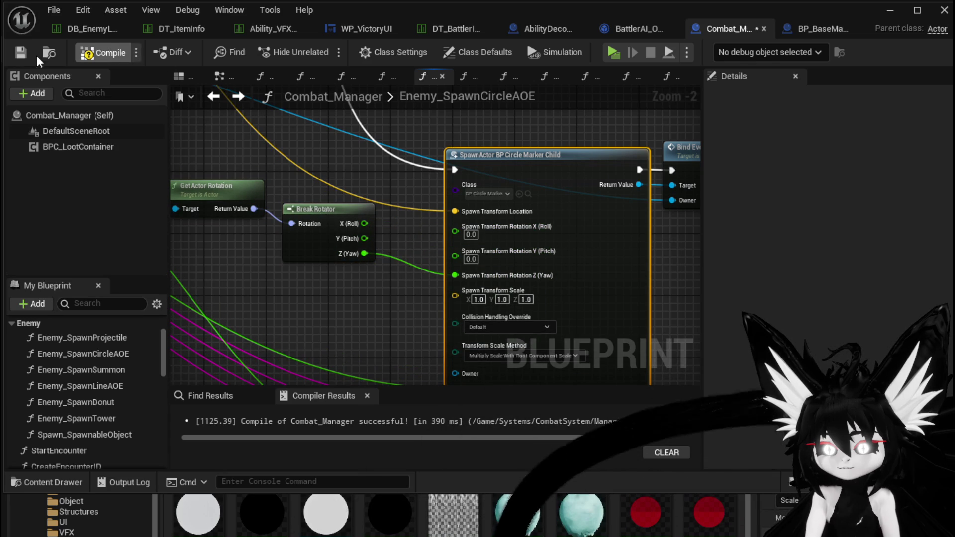
click(20, 51)
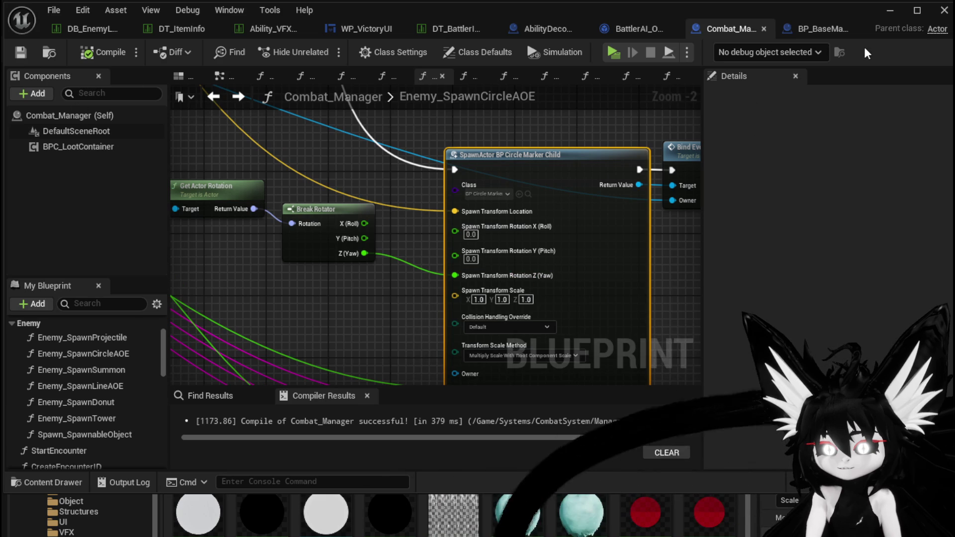
click(890, 10)
click(345, 52)
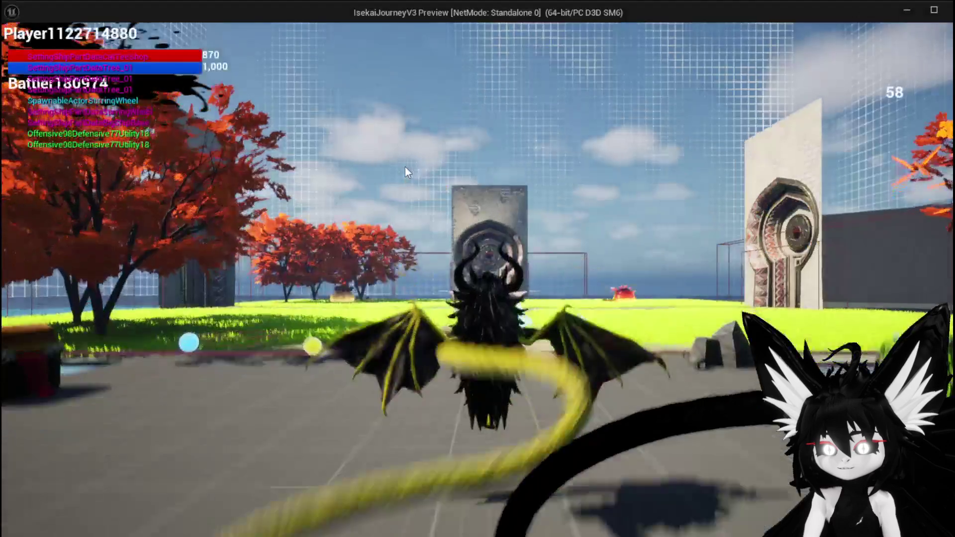
- Walk the character to a slime to trigger combat, watch the circle marker, then end the preview
click(405, 168)
key(w)
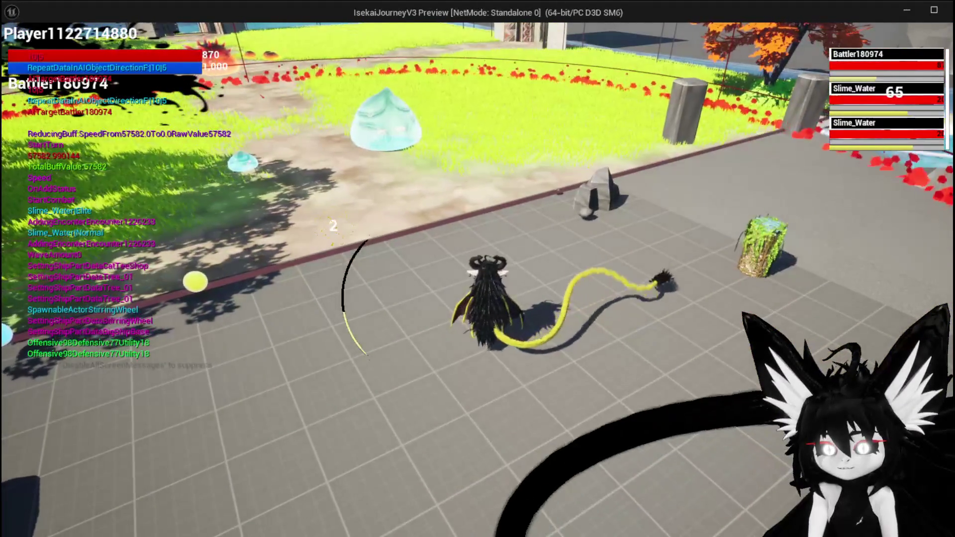
key(Escape)
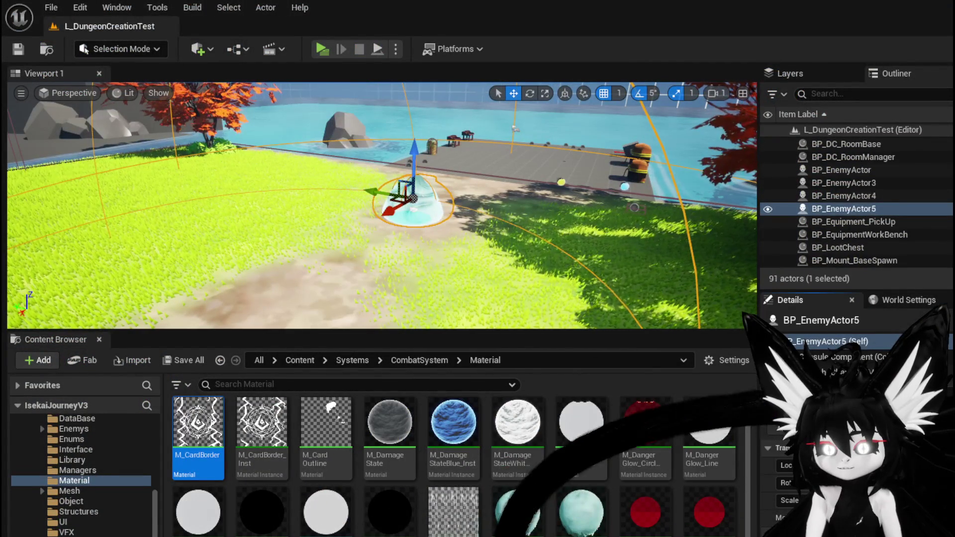
- Bring up the BP_BaseMarker blueprint's Event Graph
key(alt+Tab)
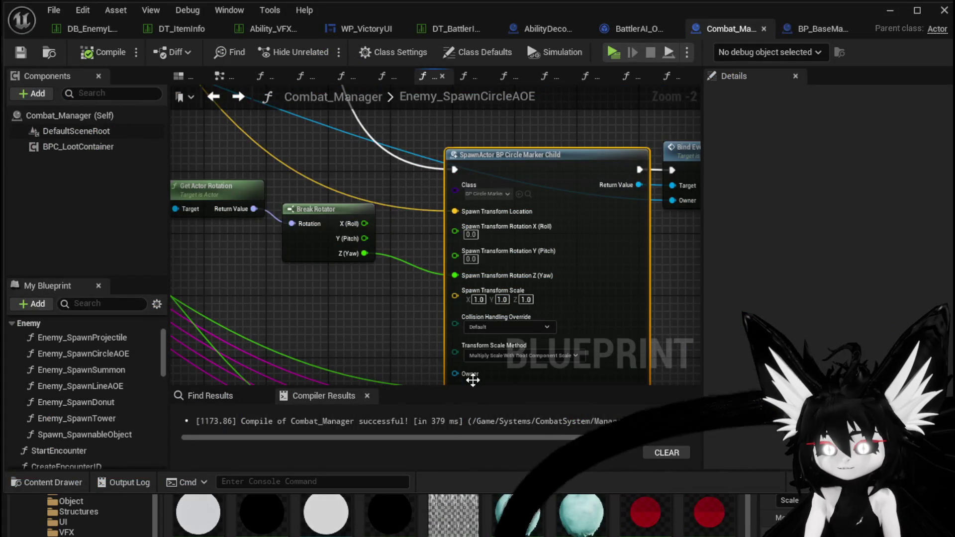
click(822, 29)
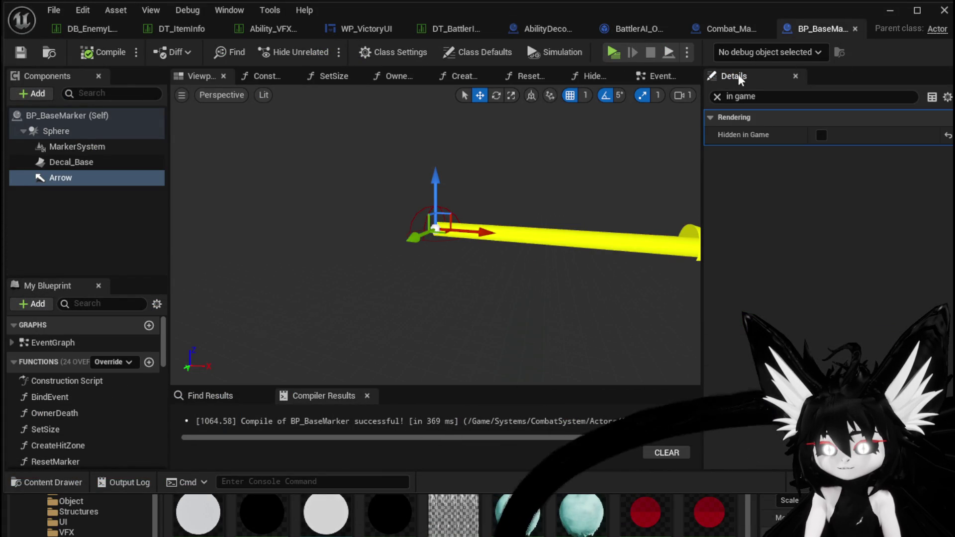
click(659, 77)
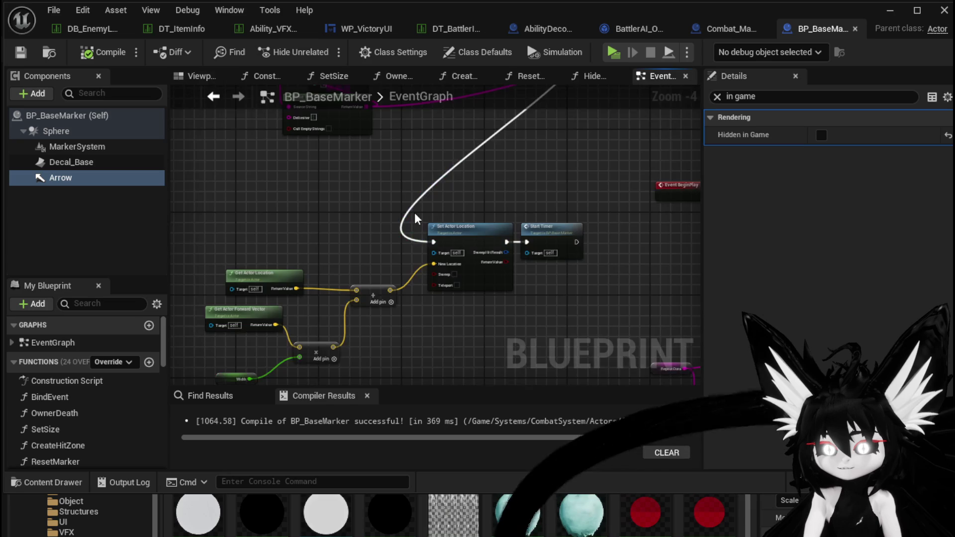
scroll(347, 252, up, 5)
- Feed Width divided by 2.0 into the Multiply, compile BP_BaseMarker, and launch a play test
mouse_move(355, 301)
mouse_down()
mouse_move(310, 292)
mouse_move(300, 302)
mouse_move(289, 282)
mouse_move(378, 304)
mouse_up()
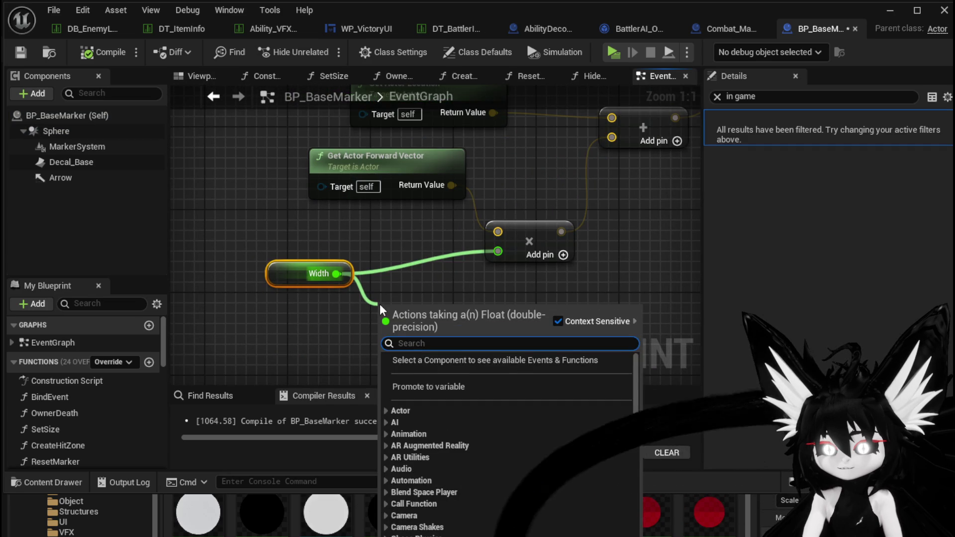
text(/)
key(Return)
drag(451, 317, 498, 251)
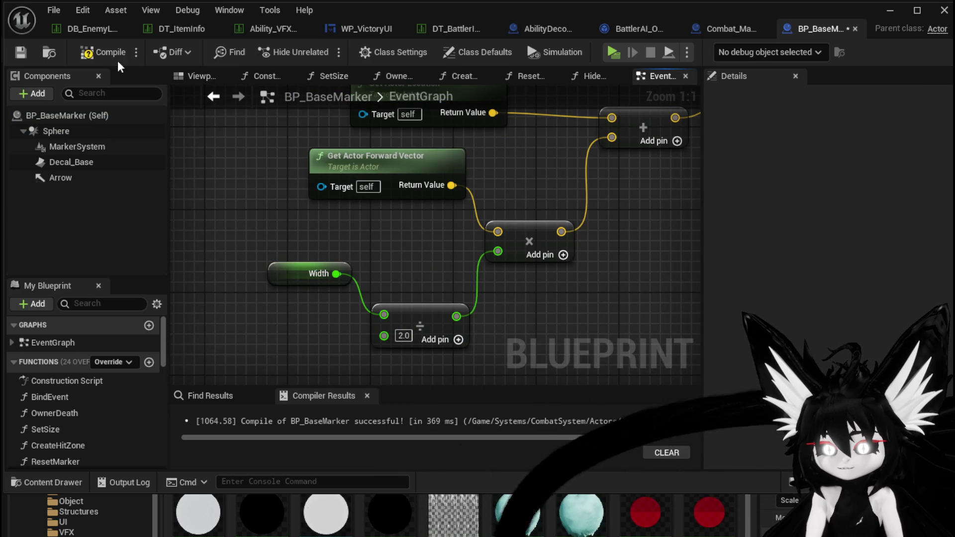
click(21, 53)
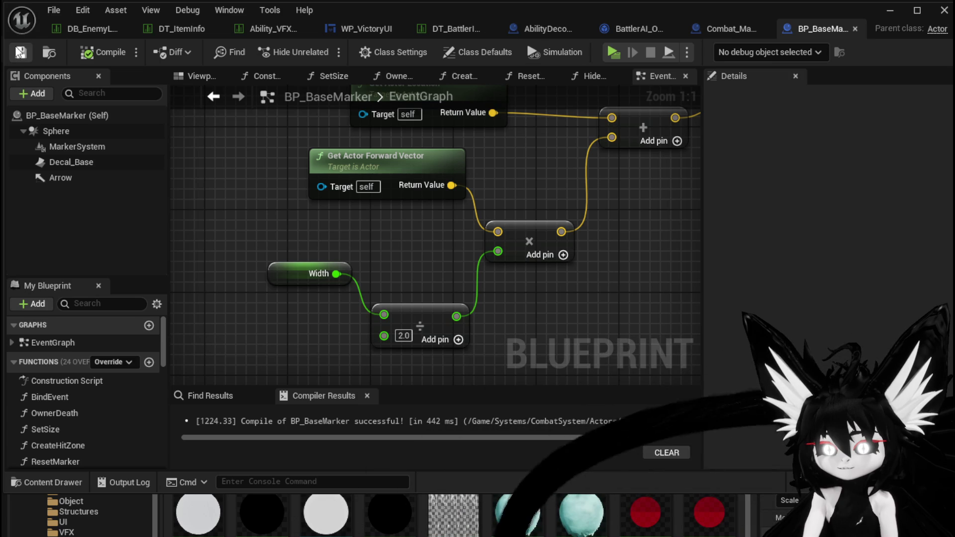
click(899, 11)
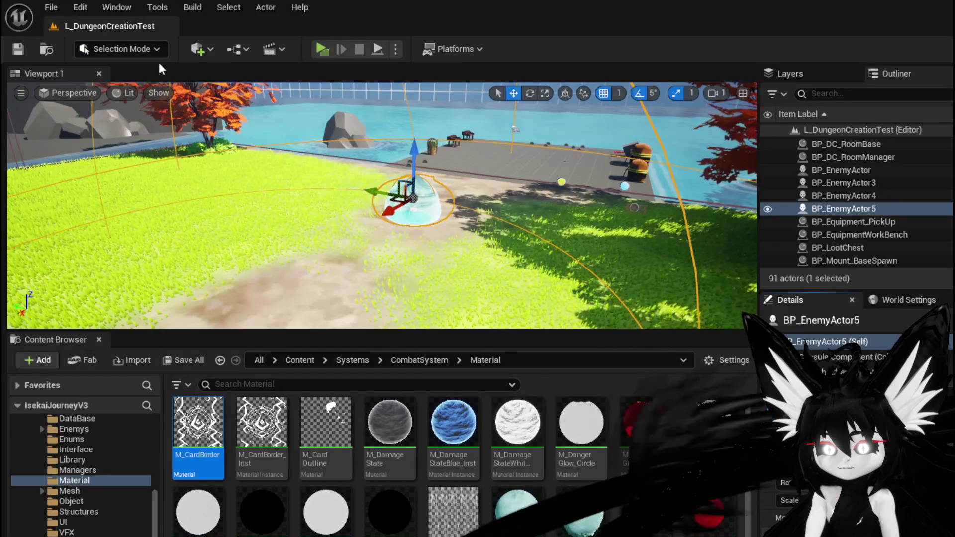
click(323, 49)
click(438, 159)
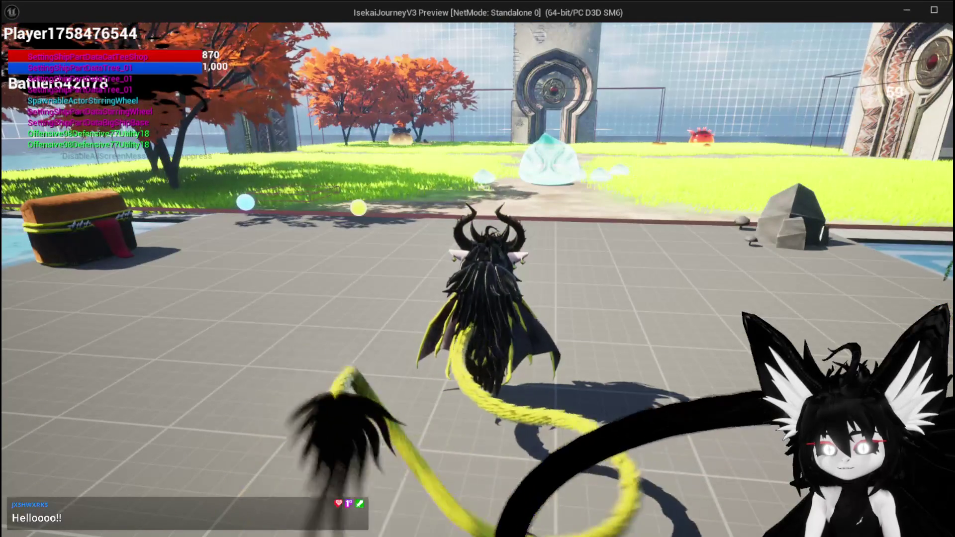
key(Escape)
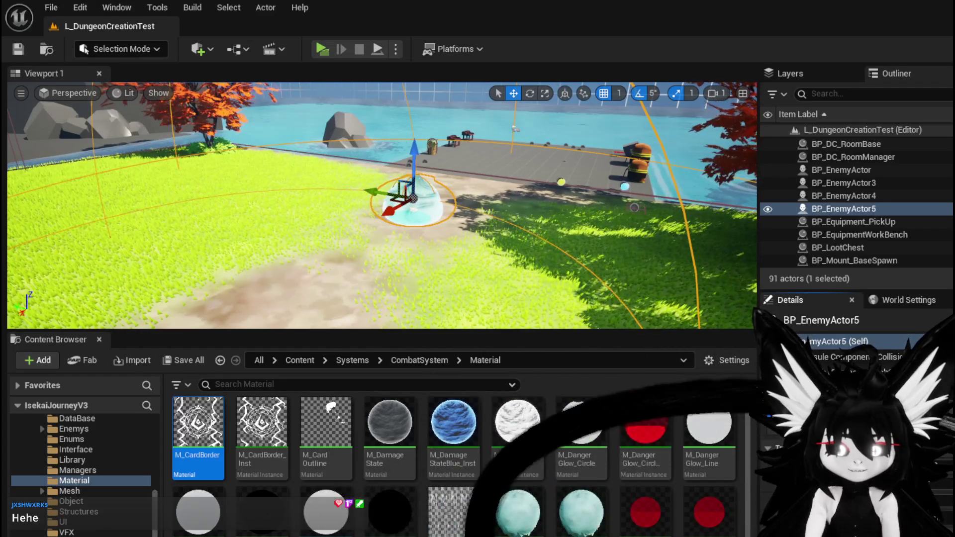
- Save L_DungeonCreationTest, then play-test walking to the slime and starting combat before exiting
click(18, 49)
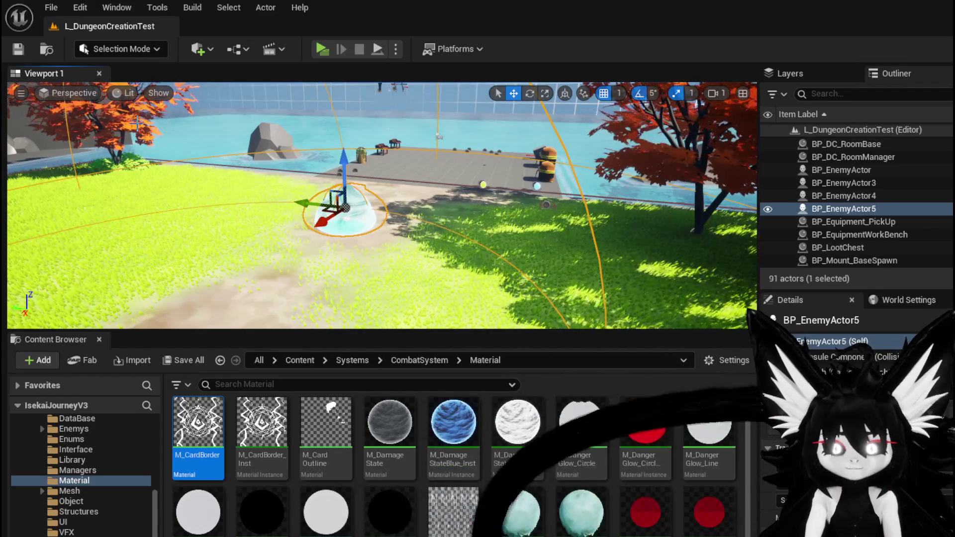
click(317, 52)
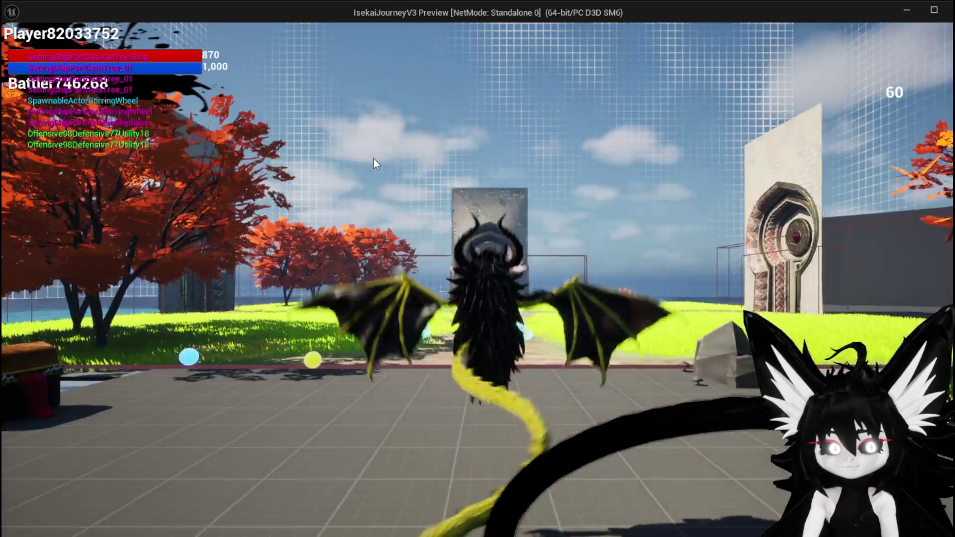
key(w)
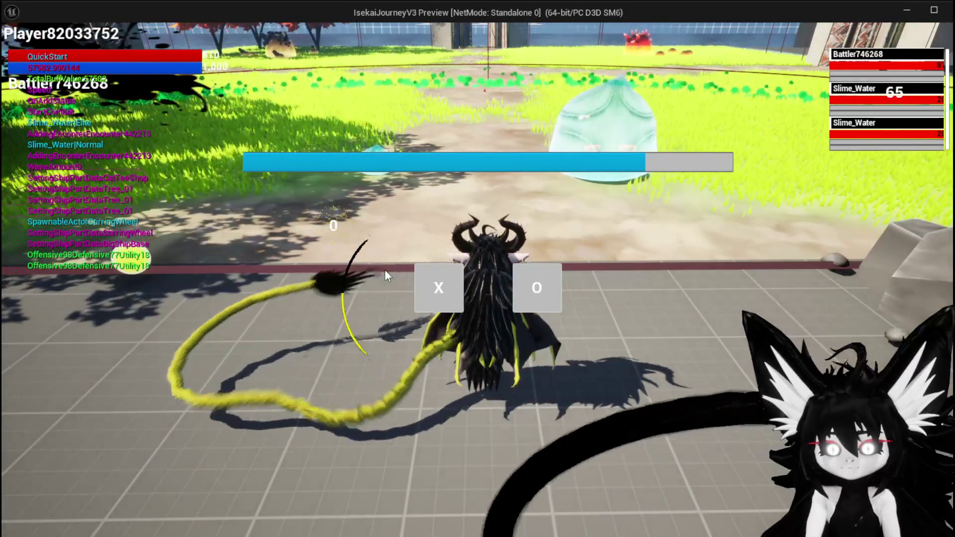
click(439, 283)
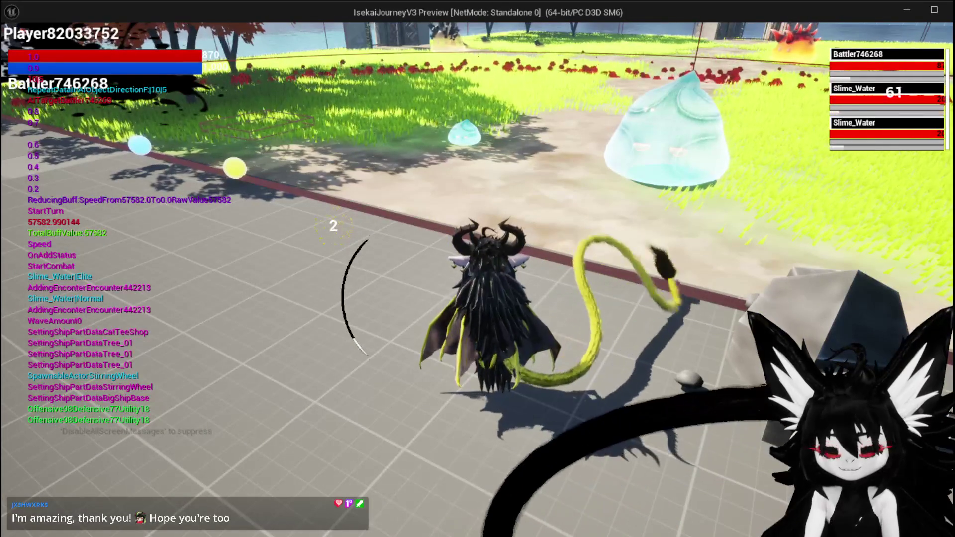
key(Escape)
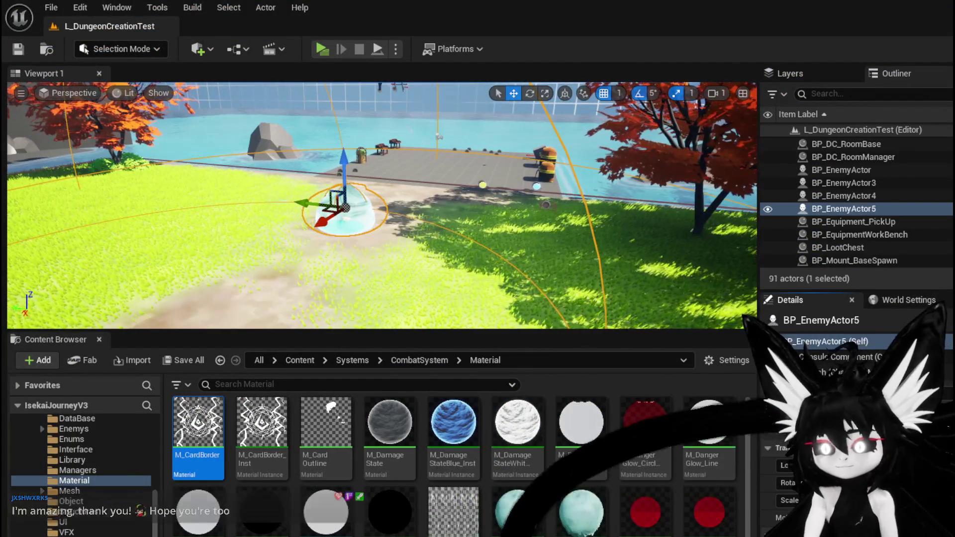
key(alt+Tab)
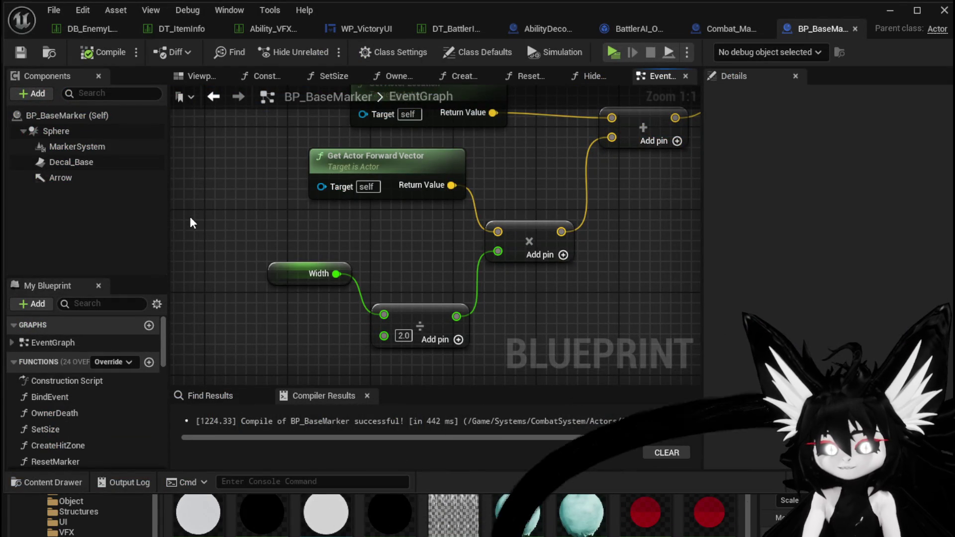
- Set BP_BaseMarker's Arrow component to Hidden in Game and compile
scroll(192, 223, down, 3)
mouse_move(221, 222)
mouse_down()
mouse_move(201, 317)
mouse_move(36, 314)
mouse_up()
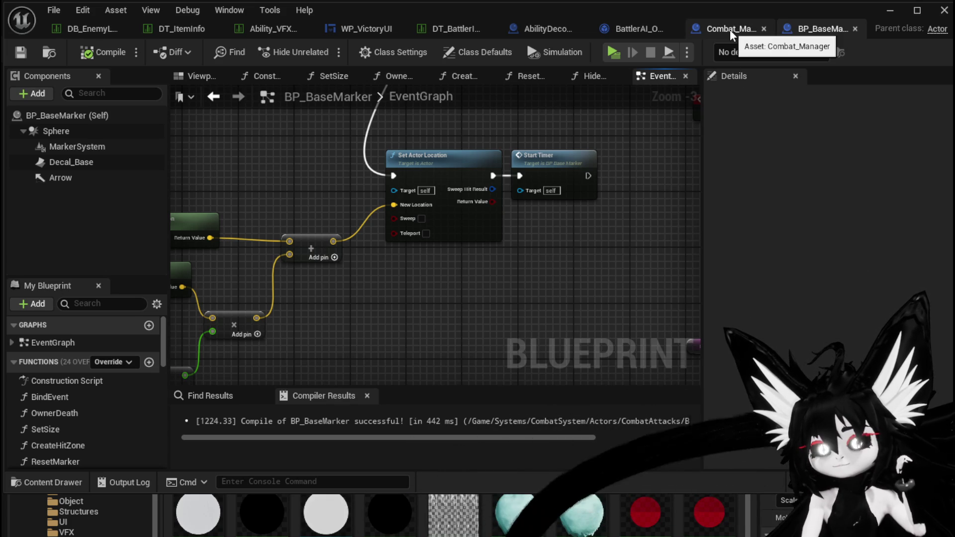
click(199, 76)
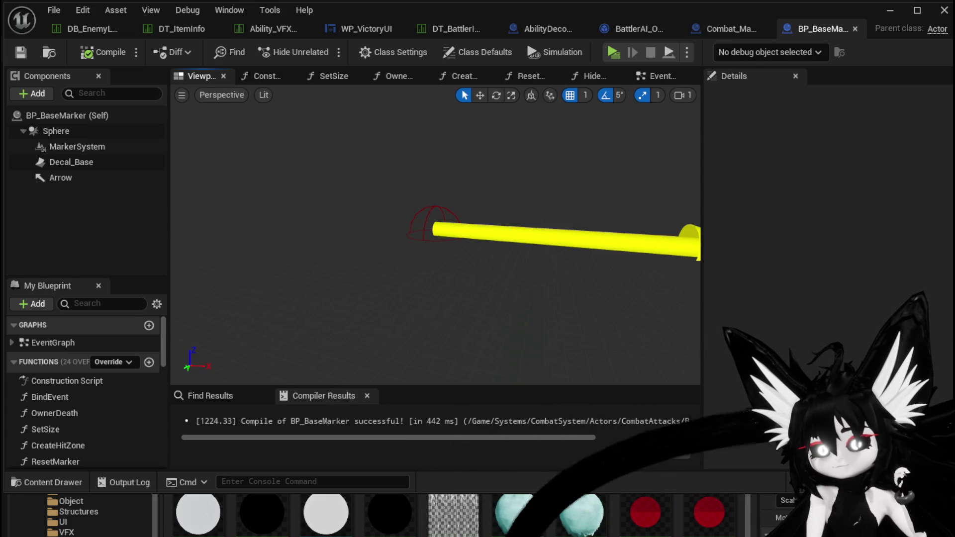
click(510, 233)
click(822, 136)
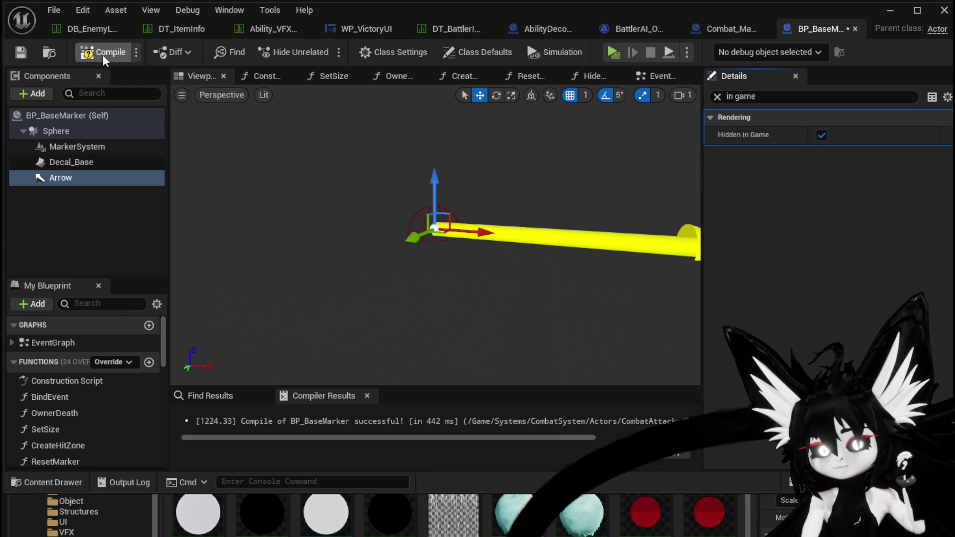
click(87, 53)
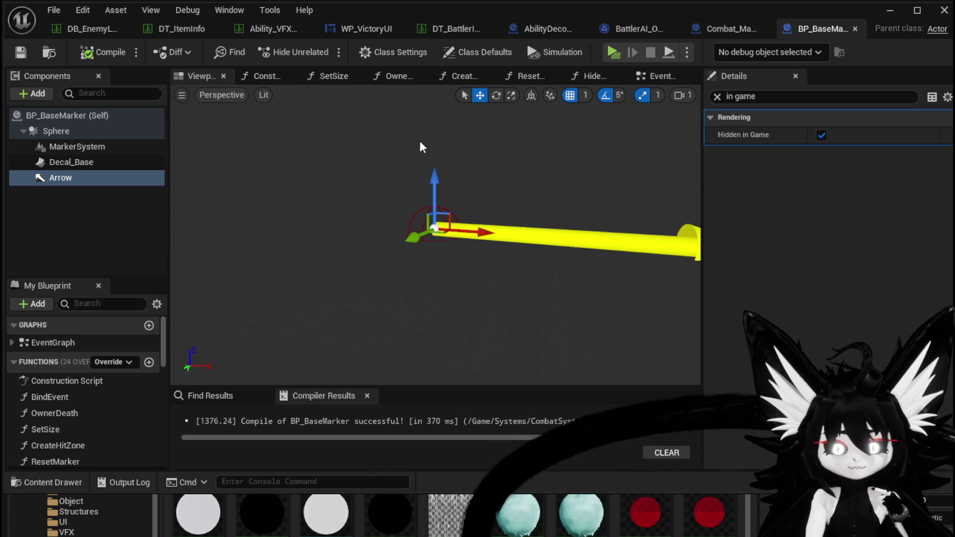
- In BattlerAI_Object, wire SpawnCircleMarker straight to Enemy Spawn Circle AOE, compile, and launch a playtest
click(730, 30)
mouse_move(556, 139)
mouse_down()
mouse_move(333, 162)
mouse_move(603, 174)
mouse_move(526, 83)
mouse_move(456, 128)
mouse_move(516, 92)
mouse_move(333, 179)
mouse_move(428, 167)
mouse_up()
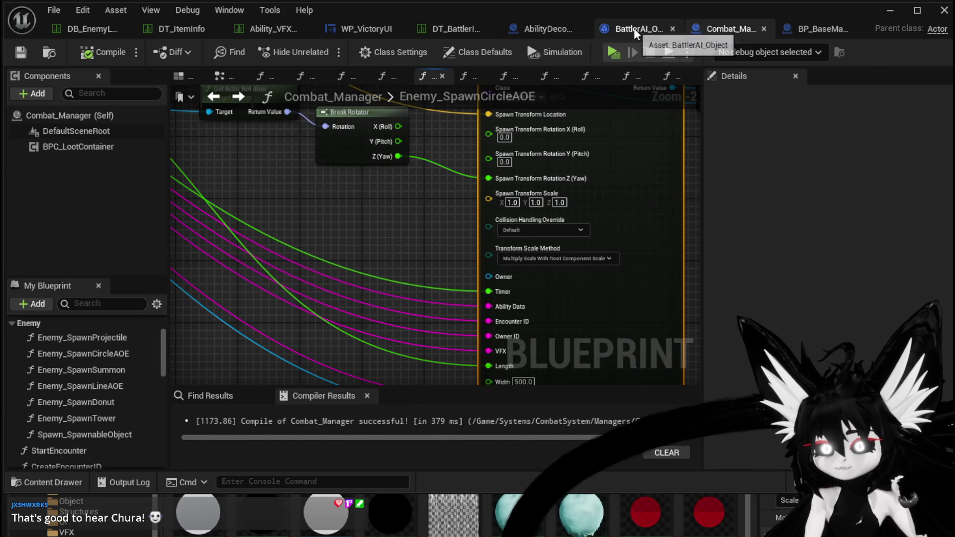
click(622, 28)
mouse_move(672, 160)
mouse_down()
mouse_move(696, 152)
mouse_move(683, 176)
mouse_up()
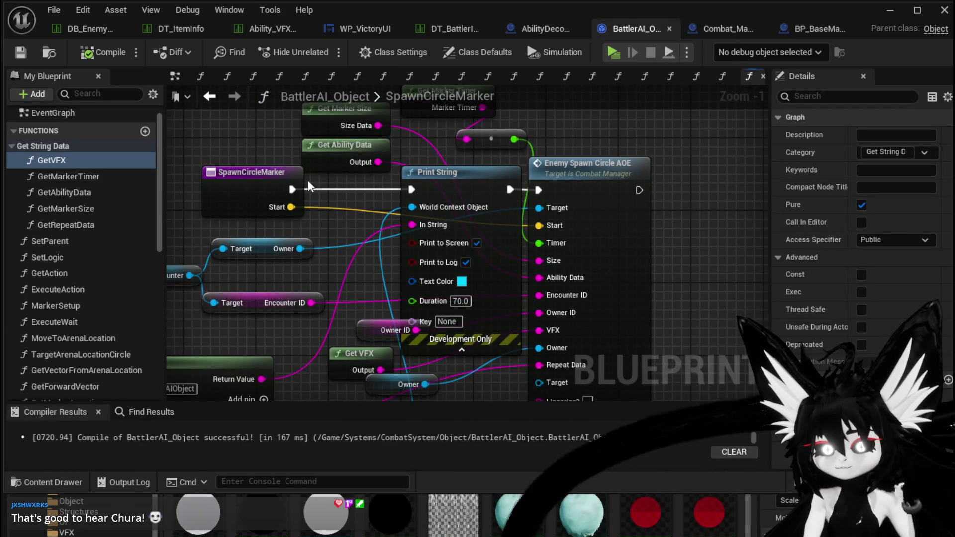
drag(293, 189, 356, 191)
drag(531, 193, 537, 190)
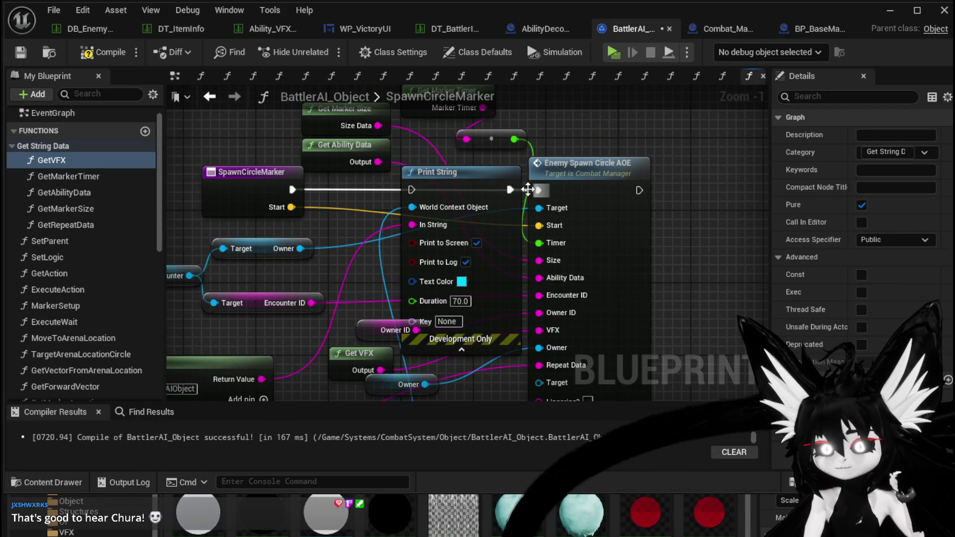
click(104, 51)
click(890, 10)
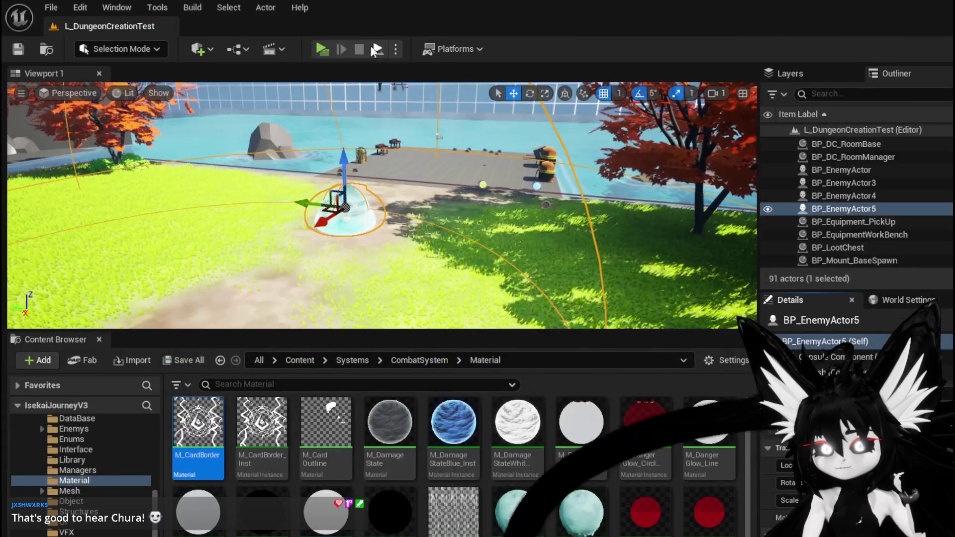
click(327, 50)
click(446, 156)
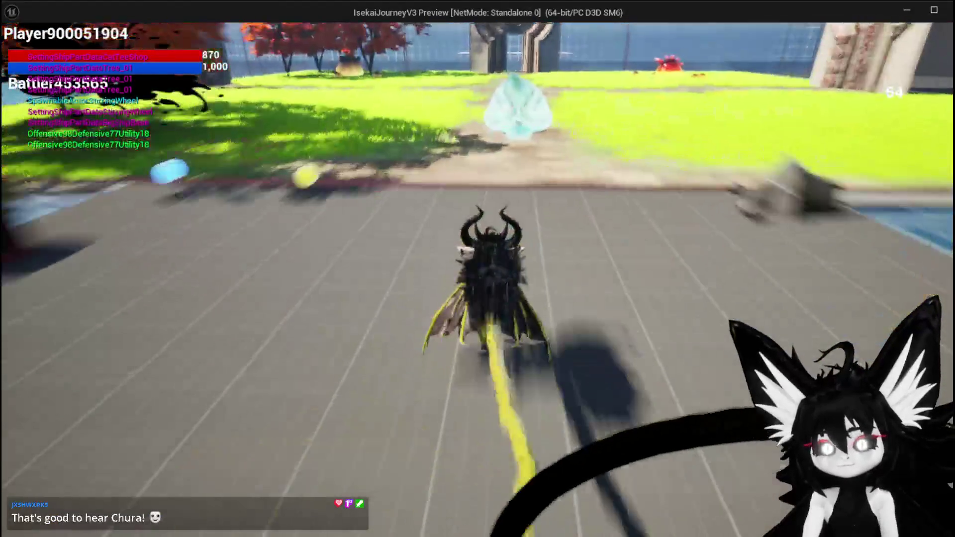
key(w)
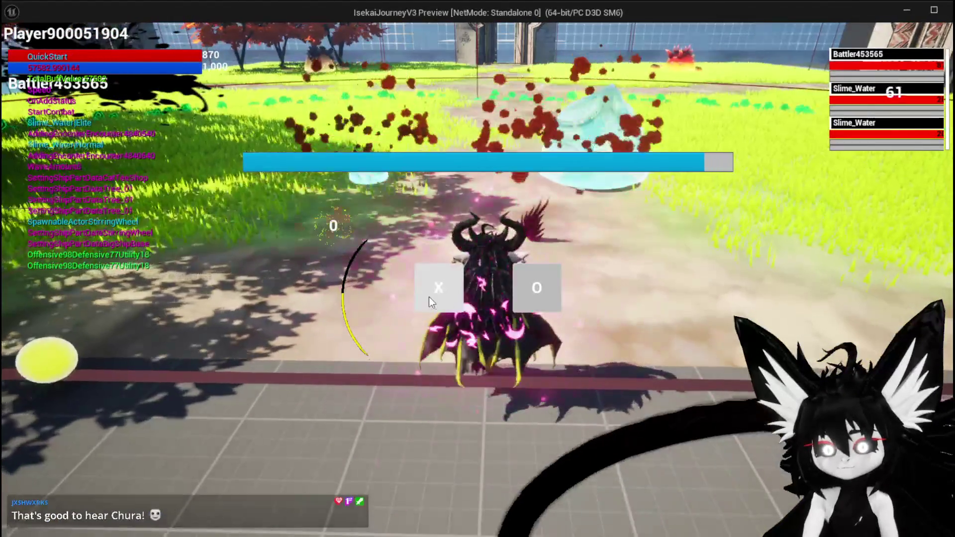
click(429, 297)
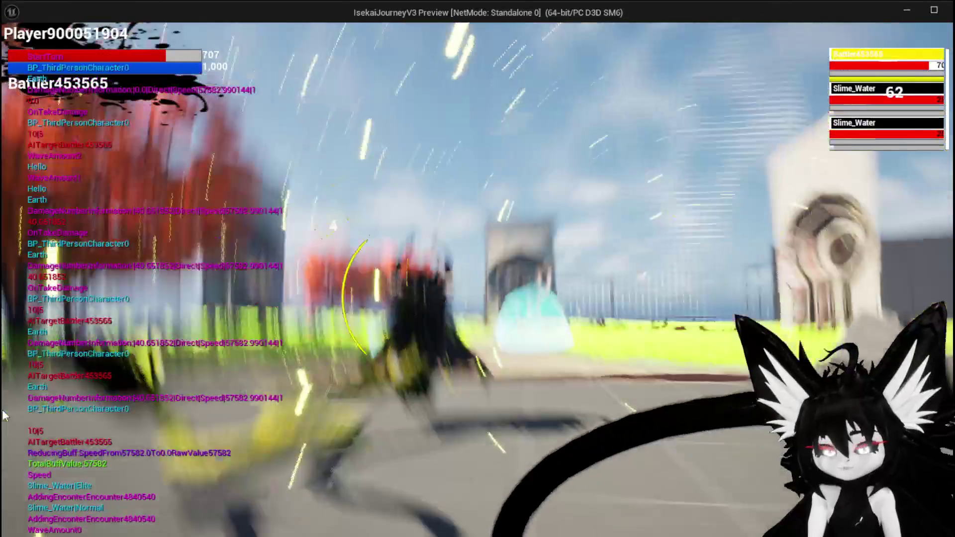
key(Escape)
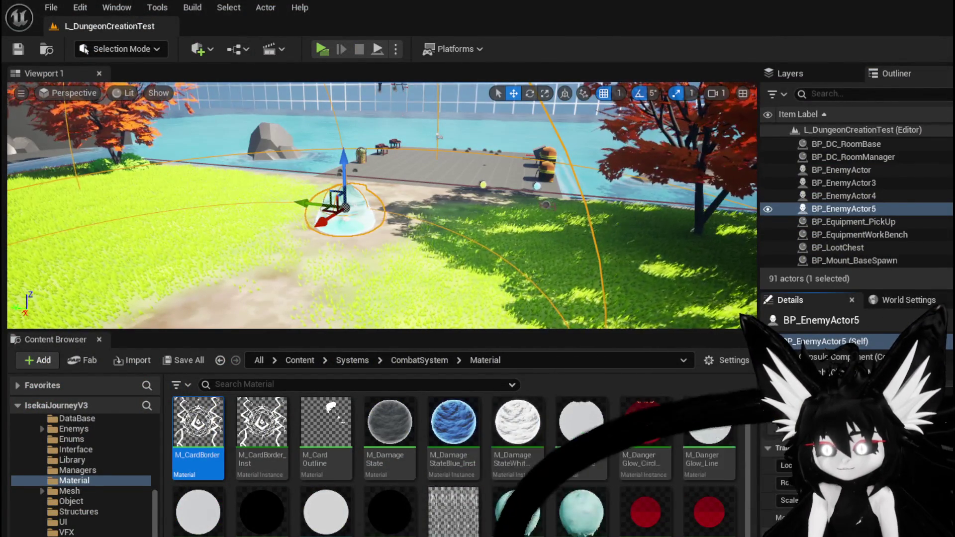
- Delete the debug Print String node, recompile BattlerAI_Object, and nudge the Append node upward
key(alt+Tab)
click(453, 181)
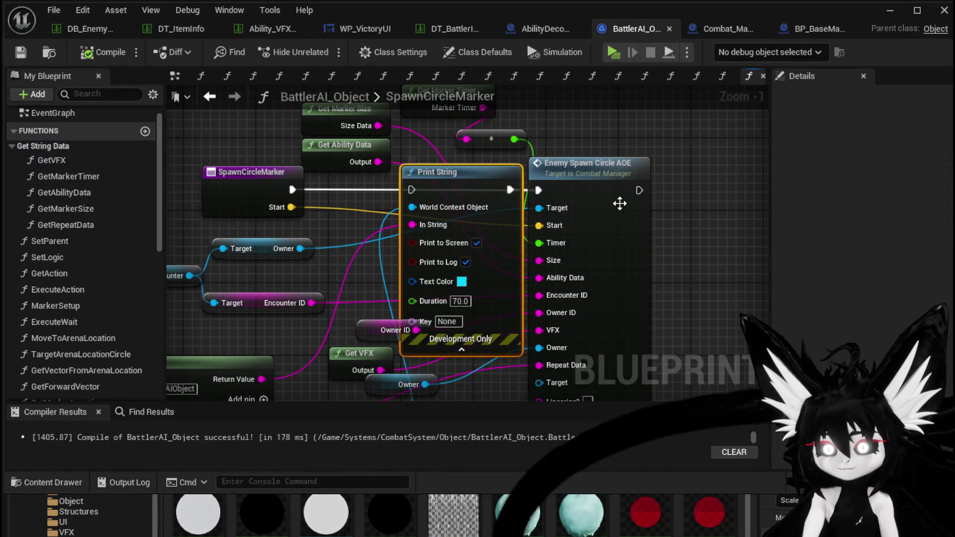
key(Delete)
click(100, 52)
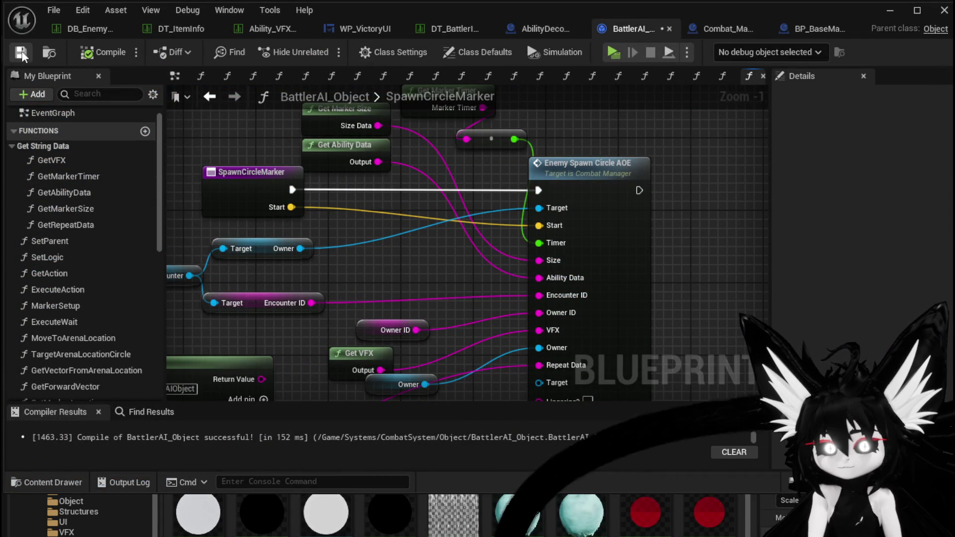
mouse_move(425, 289)
mouse_down()
mouse_move(467, 183)
mouse_move(539, 189)
mouse_up()
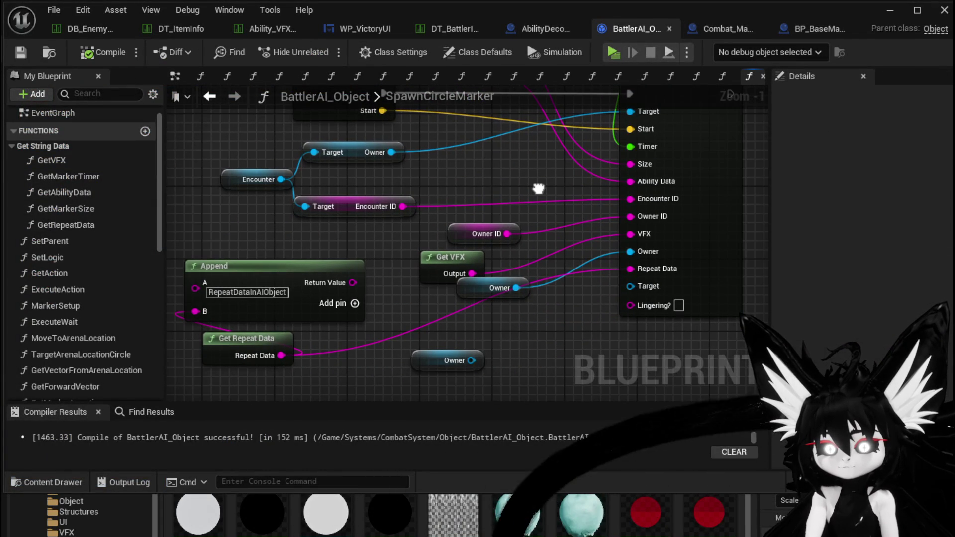
drag(245, 267, 261, 257)
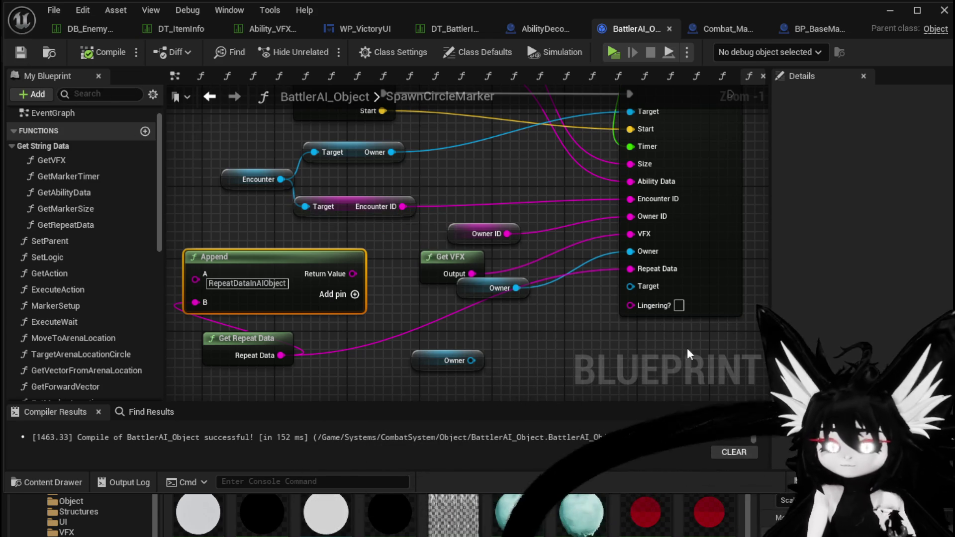
- Place the Owner getter beside Get VFX and shift both nodes slightly right
drag(575, 323, 527, 267)
mouse_move(421, 233)
mouse_down()
mouse_move(419, 246)
mouse_move(375, 242)
mouse_up()
mouse_move(376, 280)
mouse_down()
mouse_move(417, 337)
mouse_move(390, 295)
mouse_up()
drag(395, 333, 396, 331)
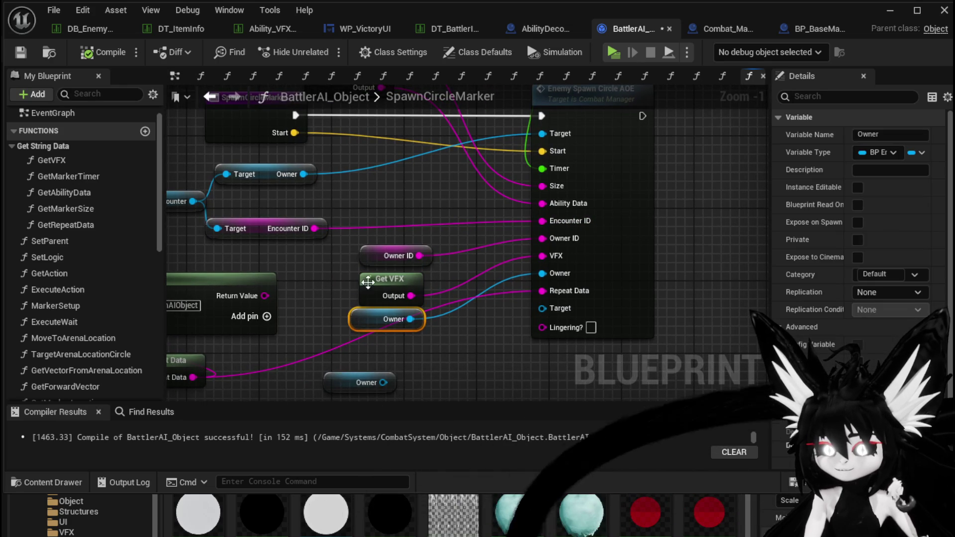
drag(371, 279, 380, 279)
click(451, 354)
mouse_move(450, 354)
mouse_down()
mouse_move(456, 309)
mouse_move(453, 327)
mouse_move(424, 336)
mouse_move(468, 214)
mouse_move(423, 291)
mouse_up()
scroll(430, 327, down, 1)
- Save BattlerAI_Object and centre the Enemy Spawn Circle AOE node in view
click(21, 51)
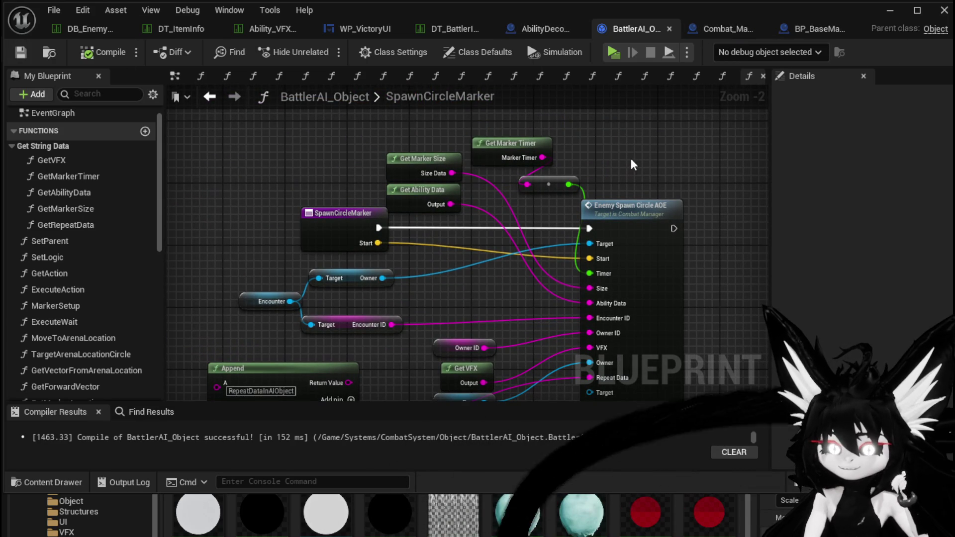
scroll(625, 152, down, 2)
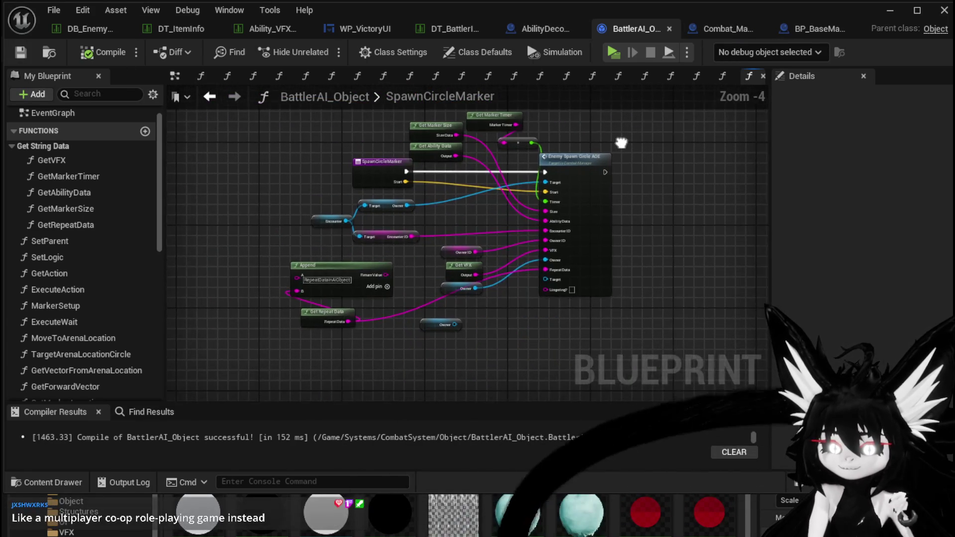
scroll(622, 143, up, 2)
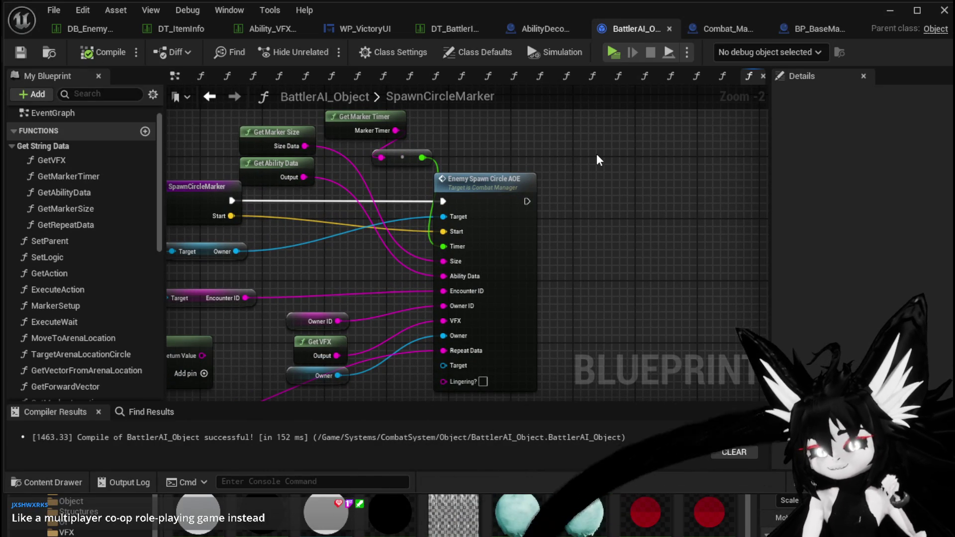
drag(597, 156, 647, 113)
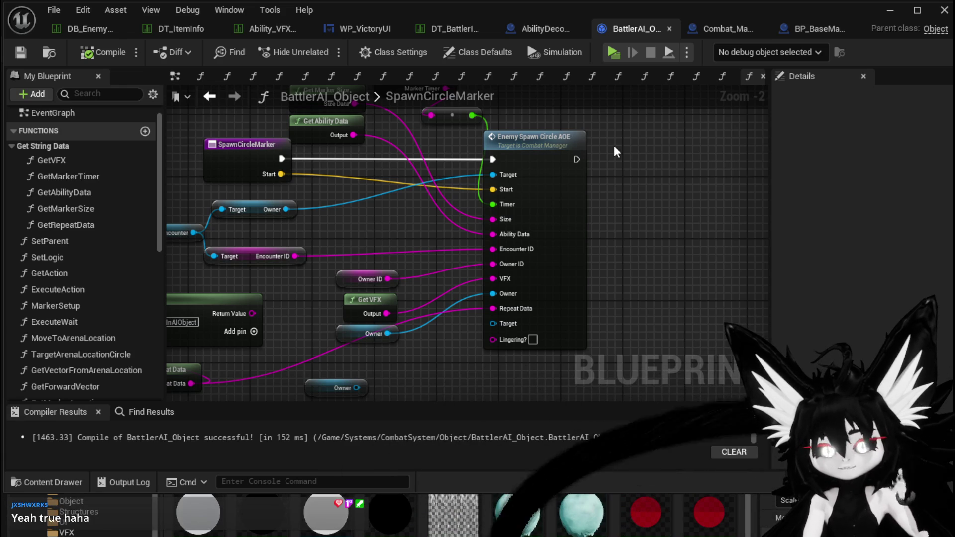
scroll(655, 146, down, 1)
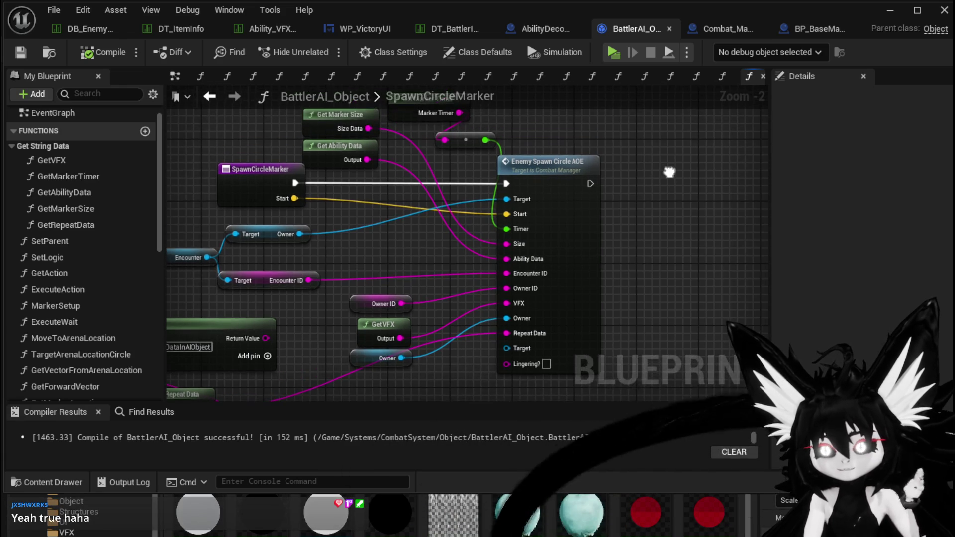
scroll(668, 169, down, 1)
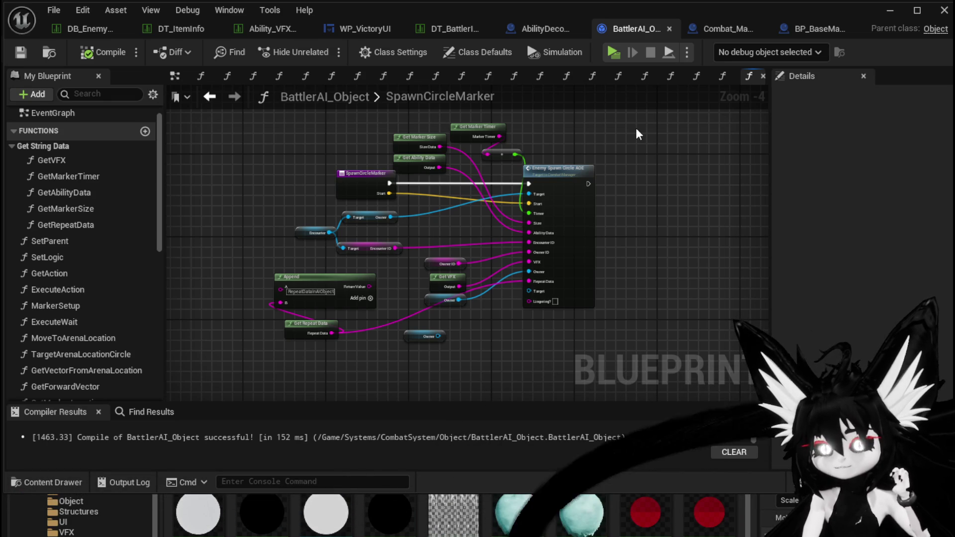
- Search the graph's action list for 'get player charac', then dismiss it without adding a node
right_click(636, 127)
drag(583, 127, 484, 172)
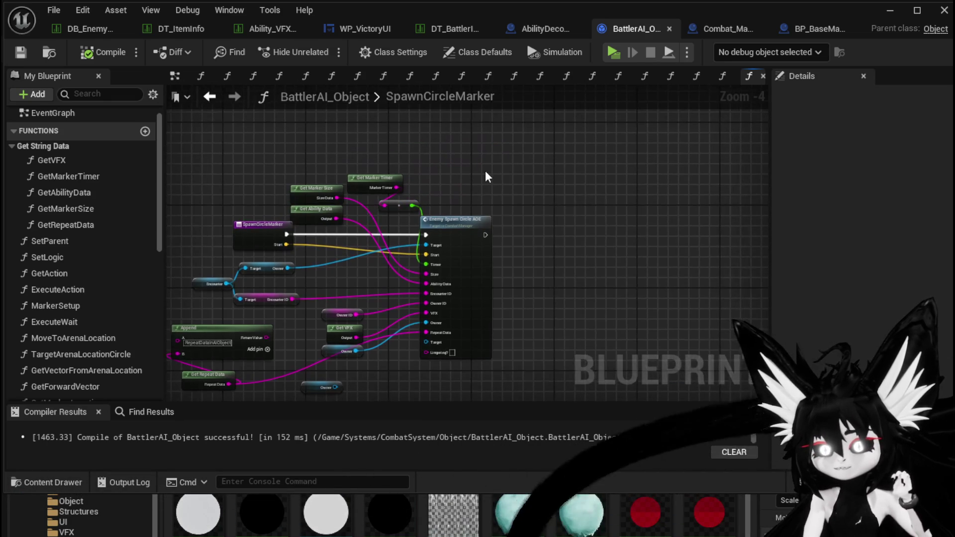
right_click(487, 176)
text(get player charac)
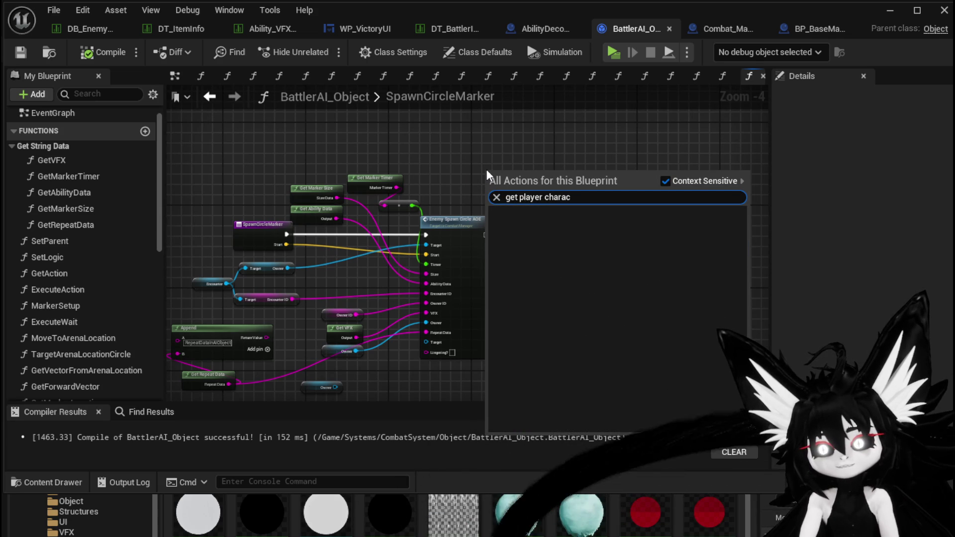
key(BackSpace)
key(BackSpace)
key(BackSpace)
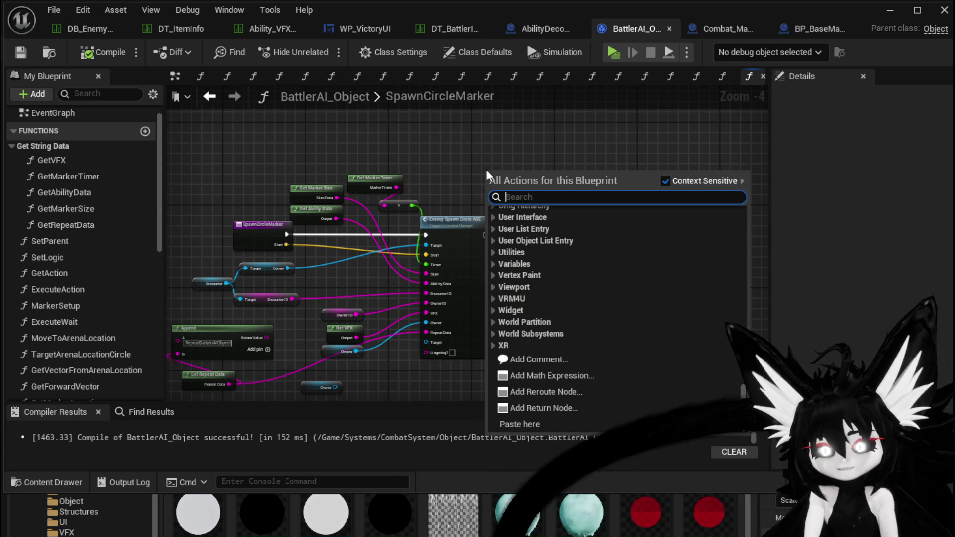
key(Escape)
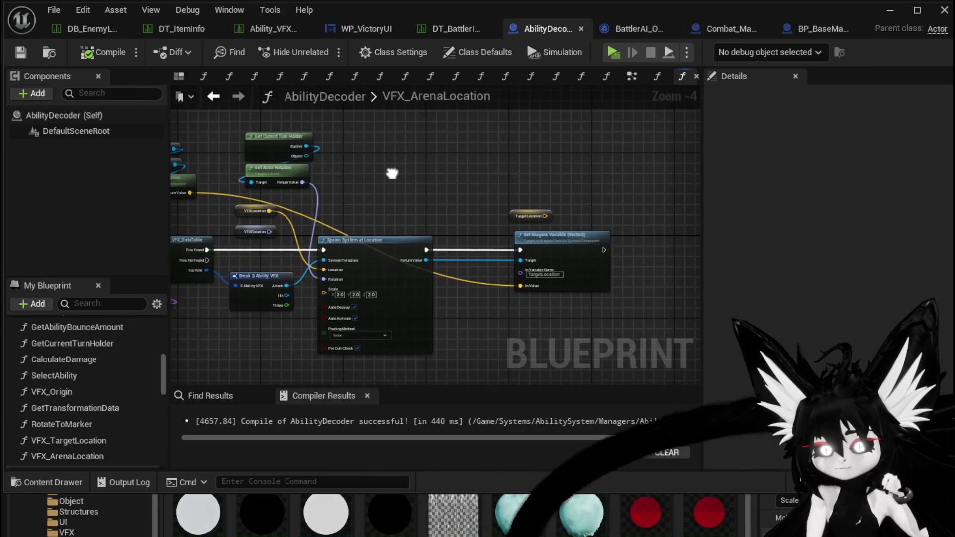
- Shift the VFXRotation and VFXLocation getters slightly left in VFX_ArenaLocation
drag(393, 173, 570, 175)
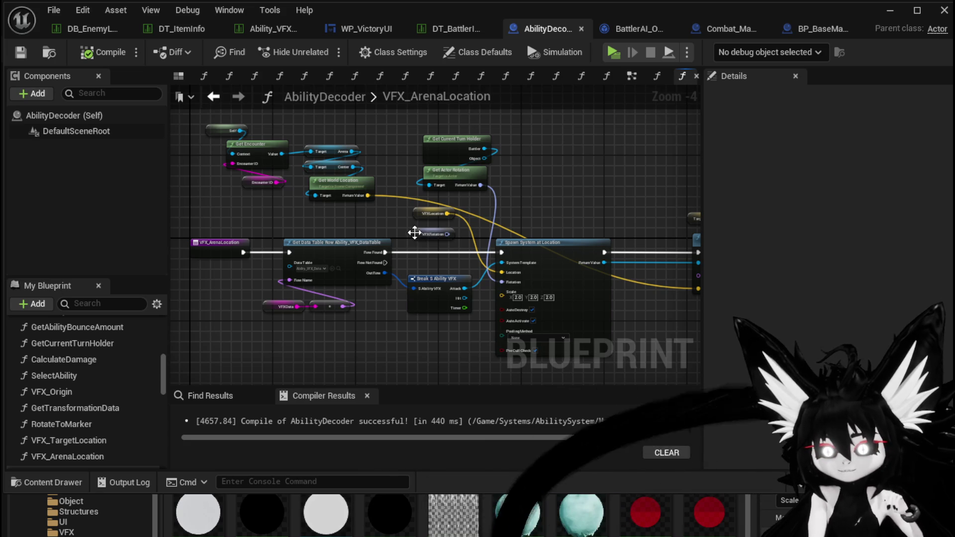
drag(414, 232, 408, 233)
click(529, 196)
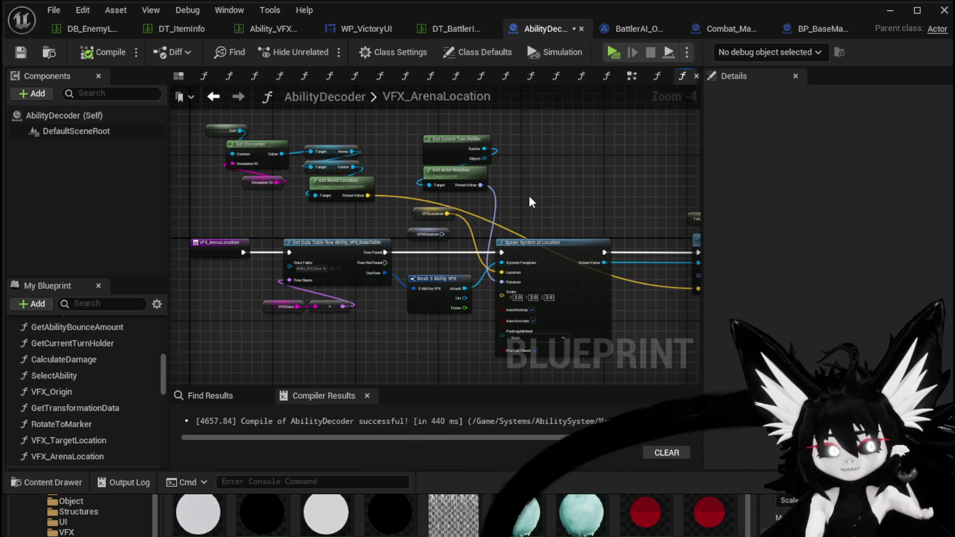
drag(423, 214, 413, 216)
click(549, 199)
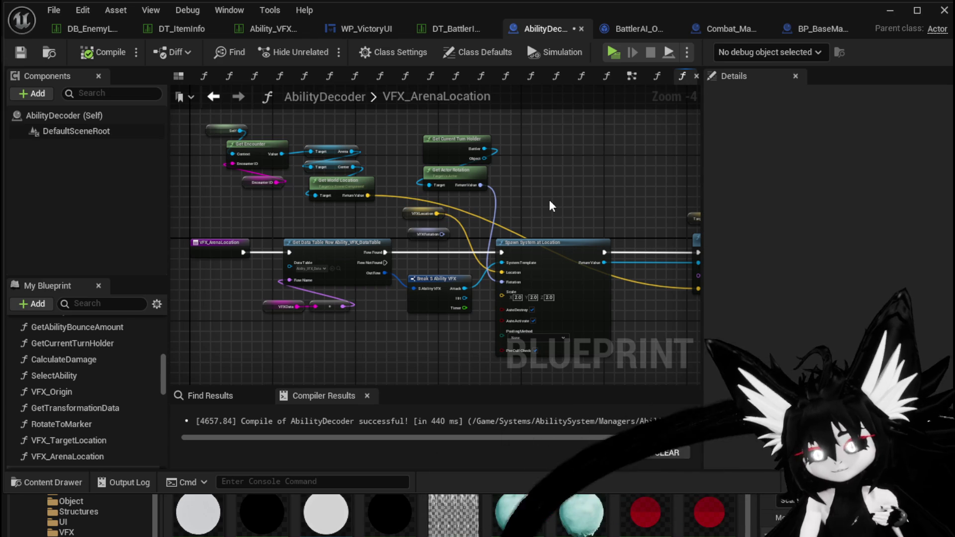
- Save AbilityDecoder through the Save Content dialog
key(ctrl+shift+s)
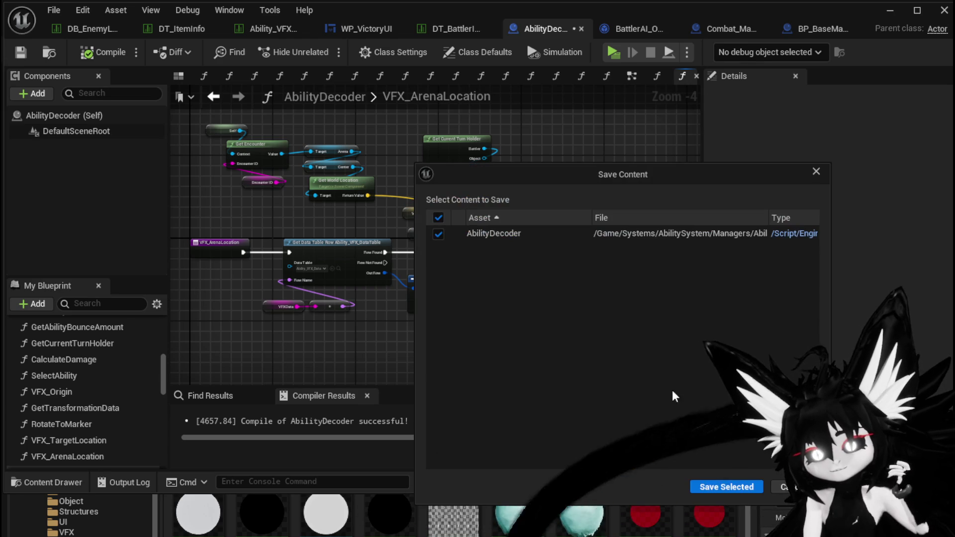
key(Return)
drag(568, 187, 511, 193)
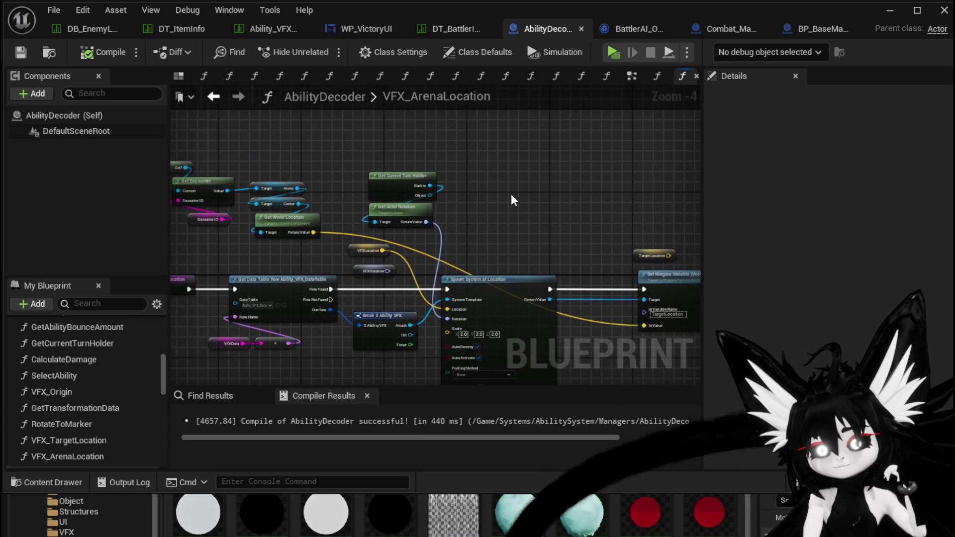
right_click(512, 195)
- Add a Set Actor Location And Rotation node and move it up-left
text(set actor rotati)
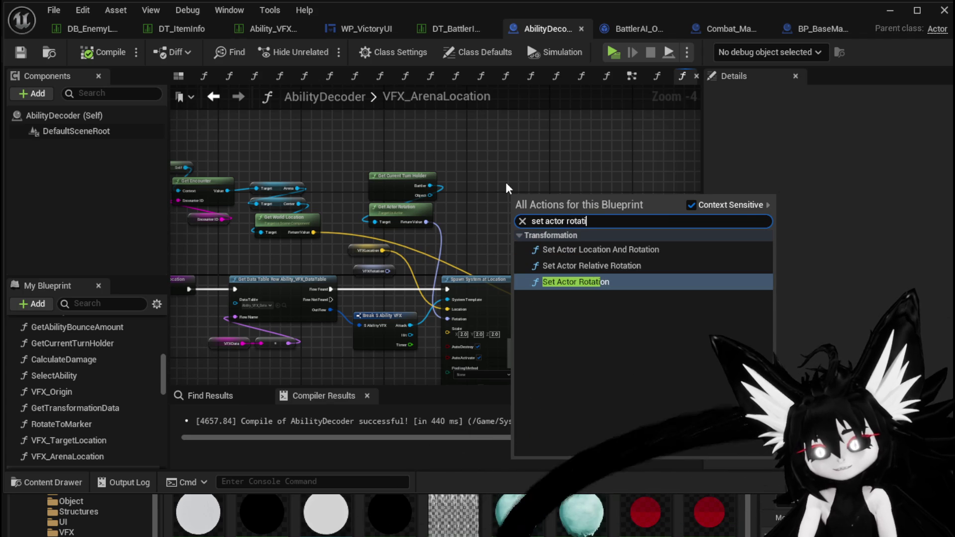
click(589, 250)
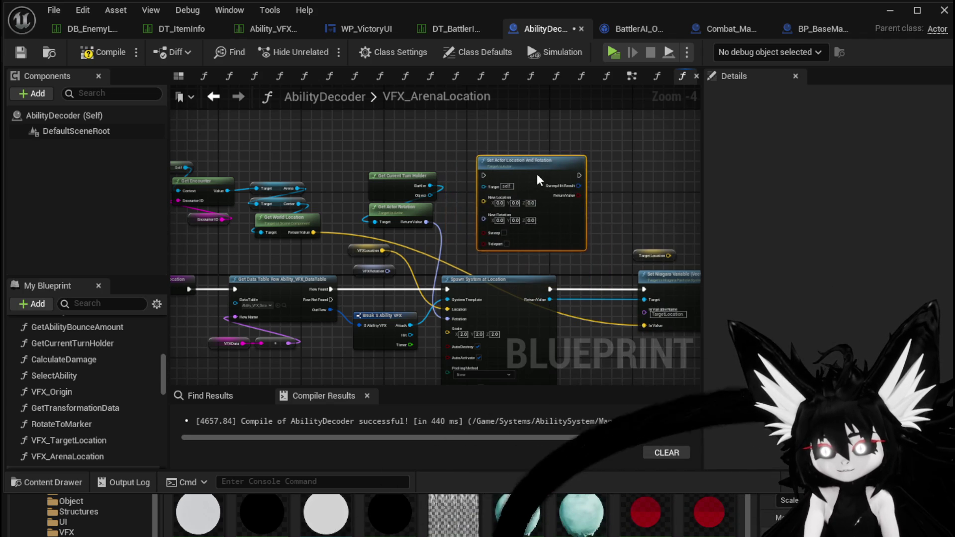
scroll(584, 185, up, 3)
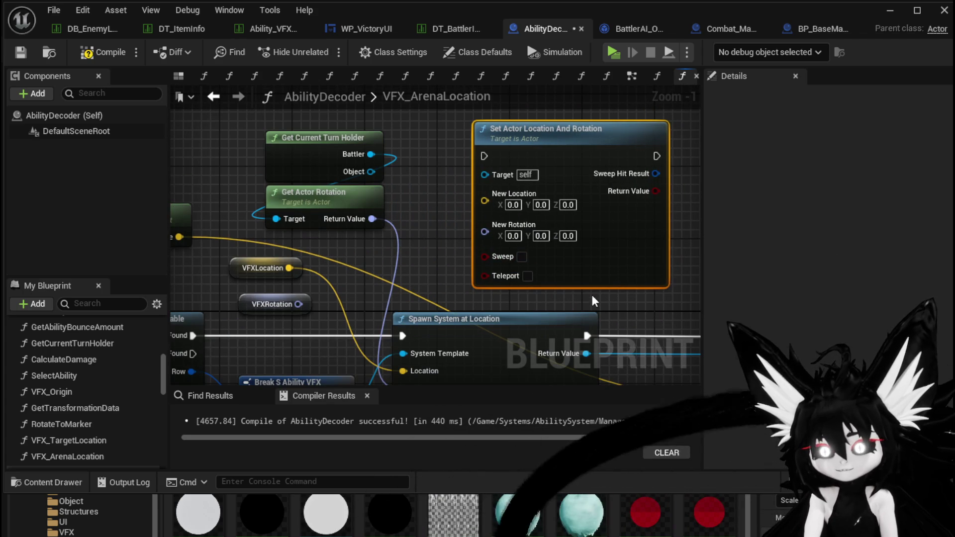
drag(493, 305, 480, 273)
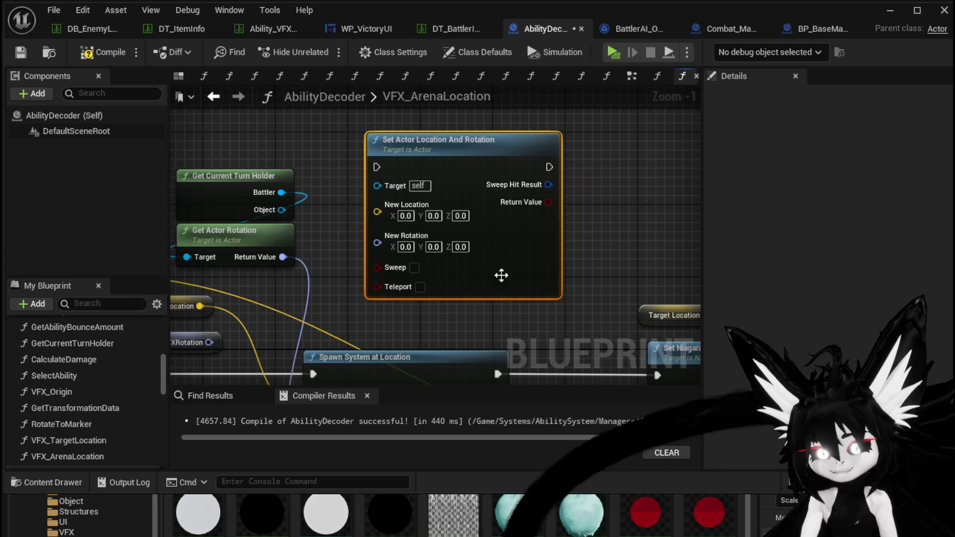
click(585, 274)
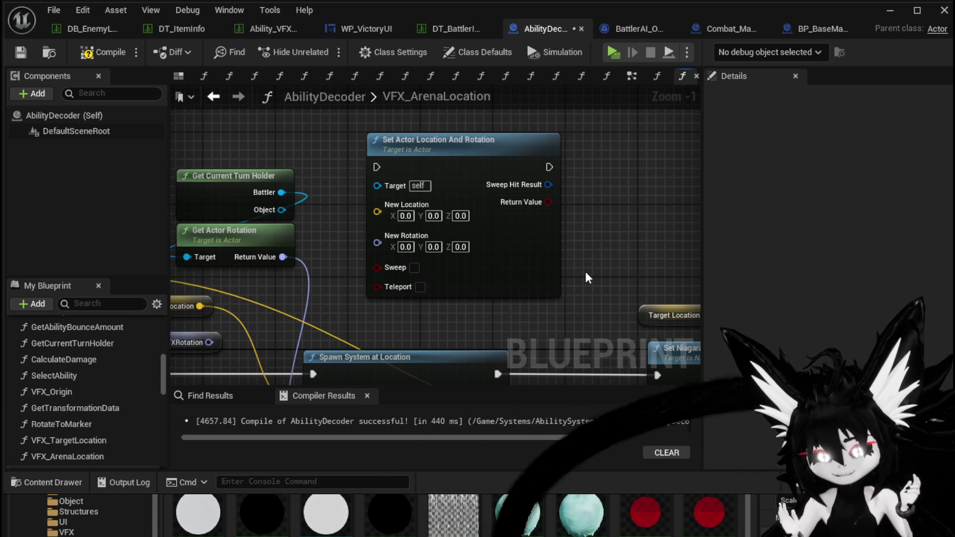
- Delete that node, compile and save AbilityDecoder, then switch to the DT_BattlerInfo table
drag(575, 234, 464, 242)
key(Delete)
click(104, 56)
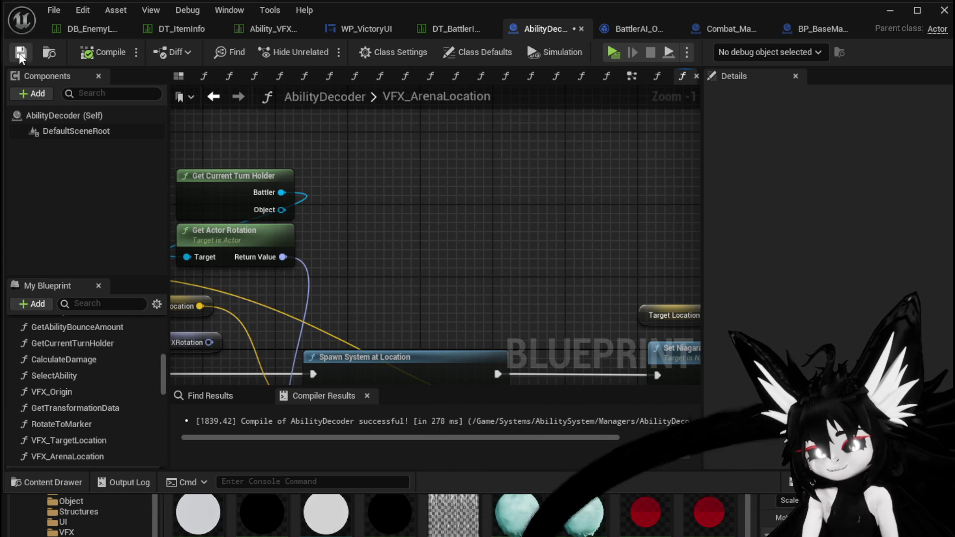
scroll(426, 255, down, 3)
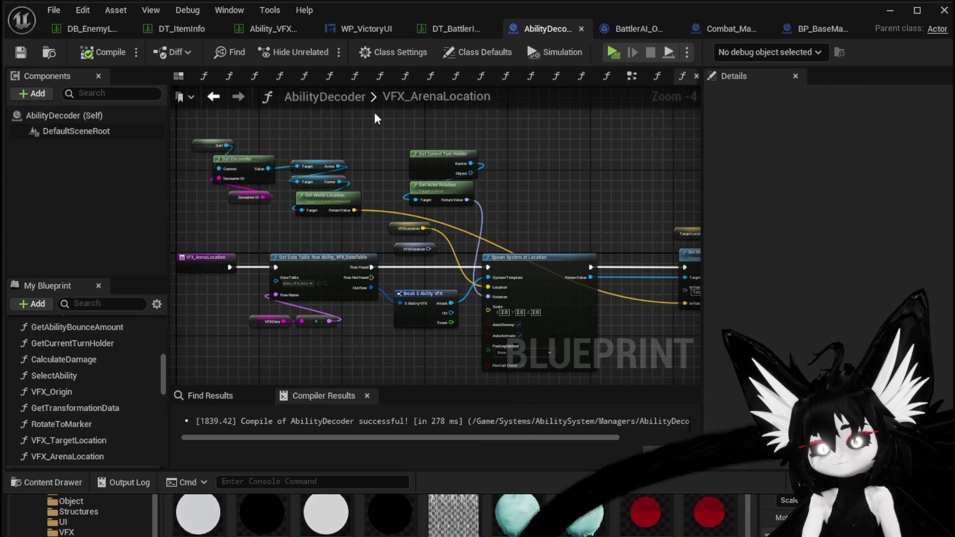
key(ctrl+s)
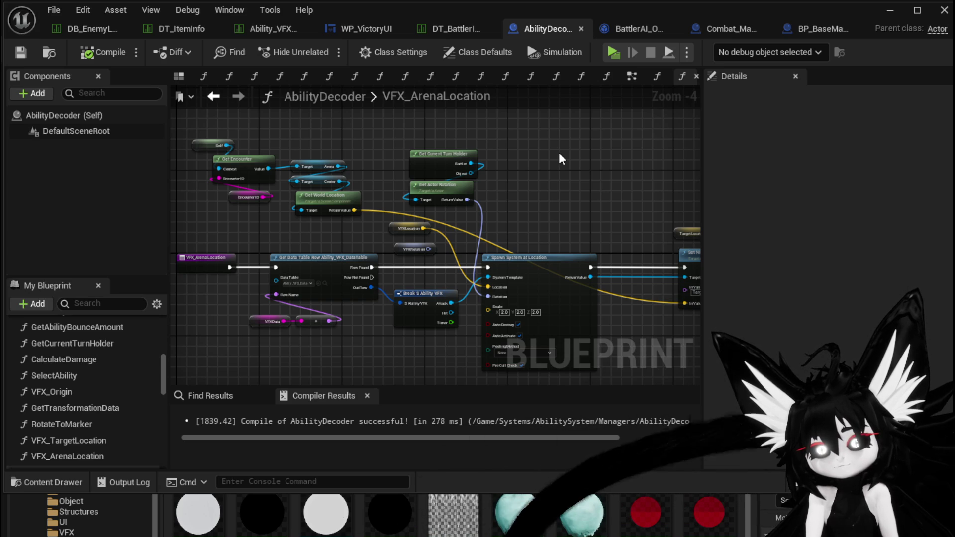
click(443, 30)
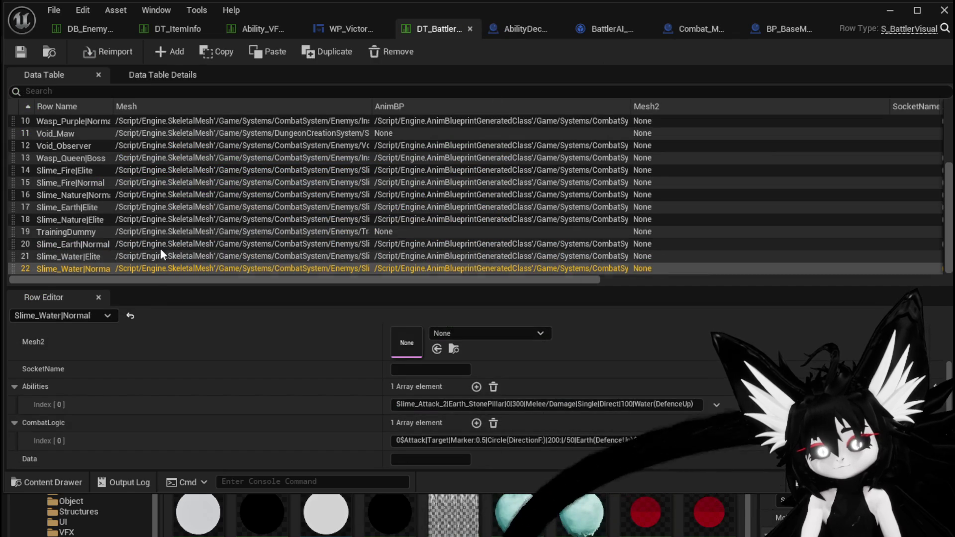
- Add an empty Abilities entry and an empty CombatLogic entry to Slime_Water|Elite, and widen the values column
click(259, 252)
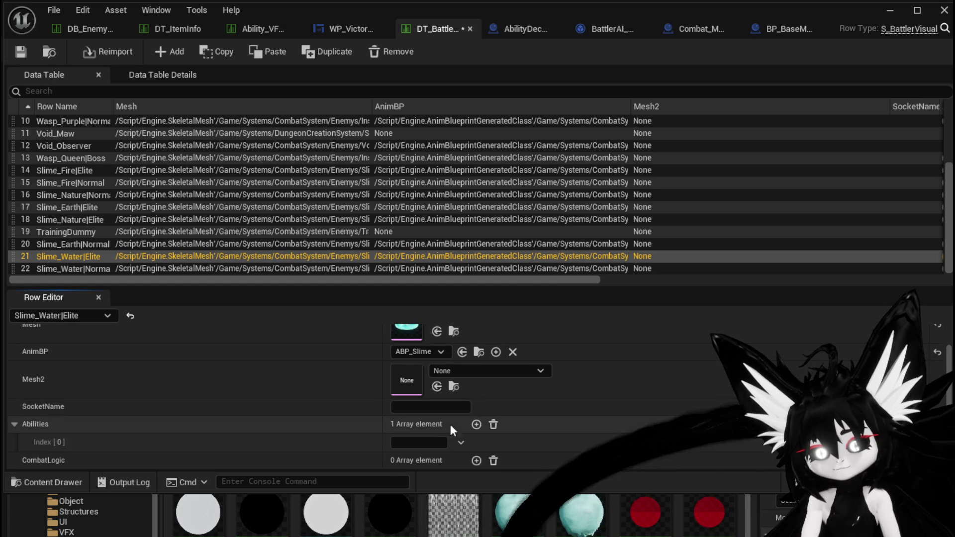
scroll(365, 433, down, 1)
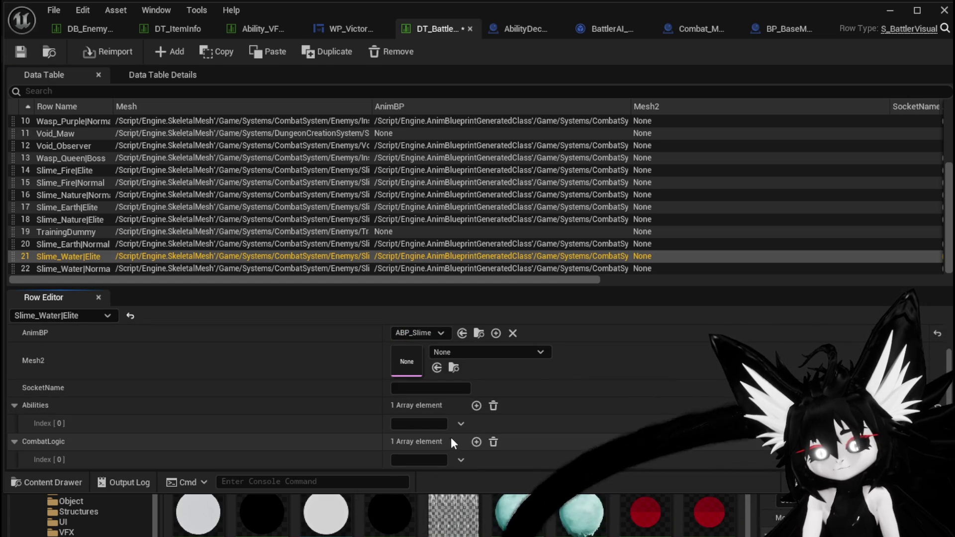
scroll(306, 389, down, 1)
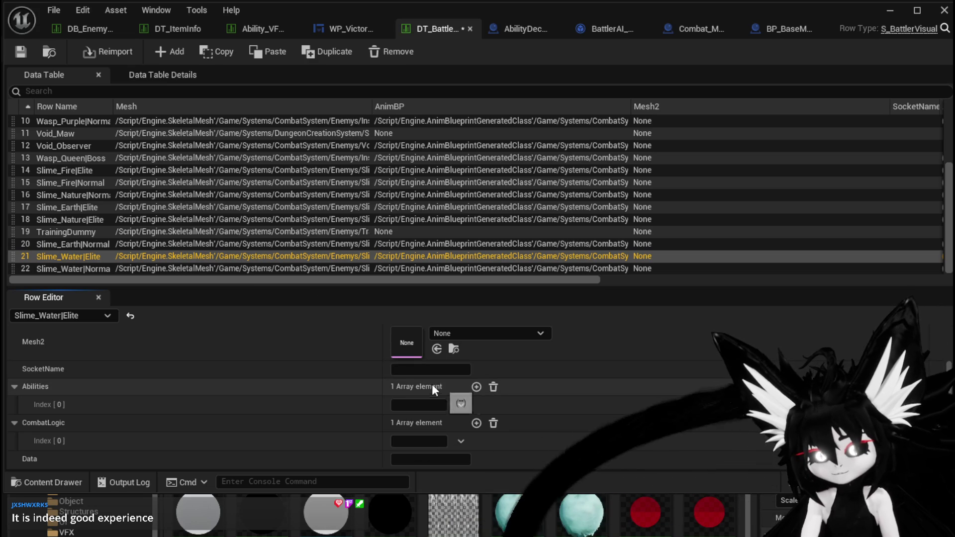
mouse_move(382, 401)
mouse_down()
mouse_move(294, 401)
mouse_move(306, 398)
mouse_up()
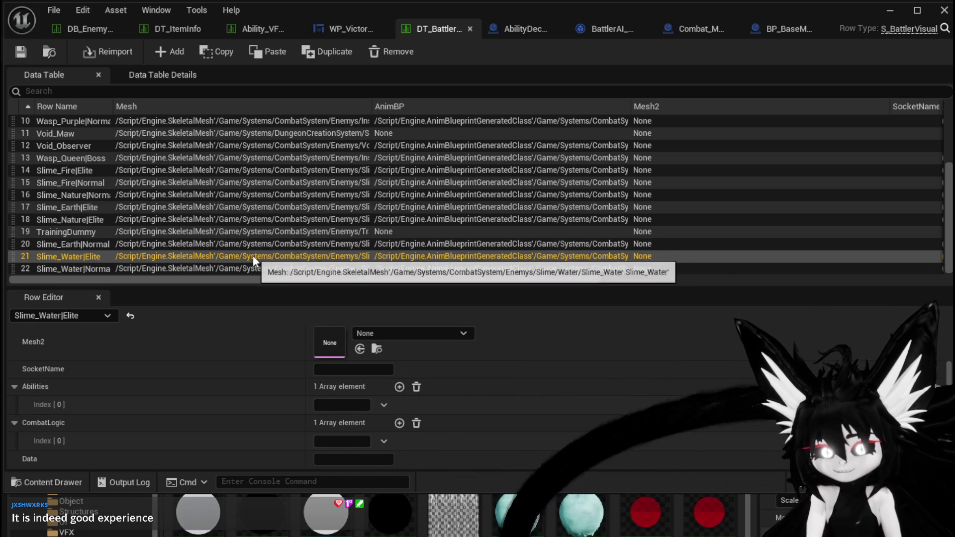
scroll(115, 193, up, 3)
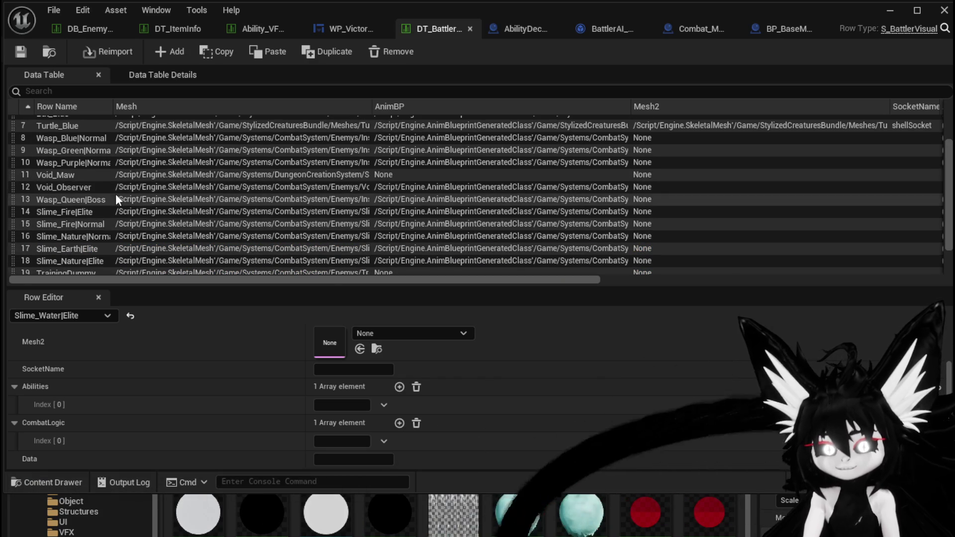
scroll(144, 224, down, 3)
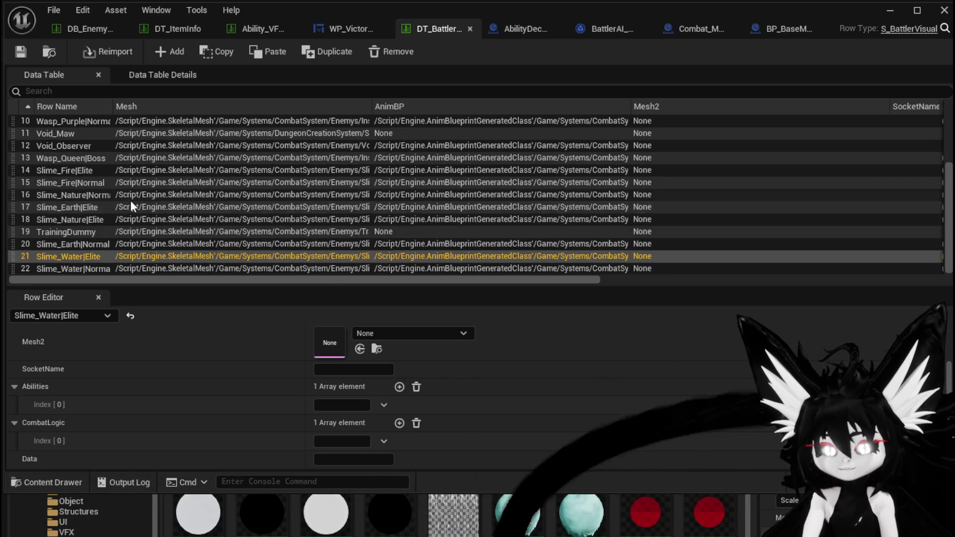
click(100, 268)
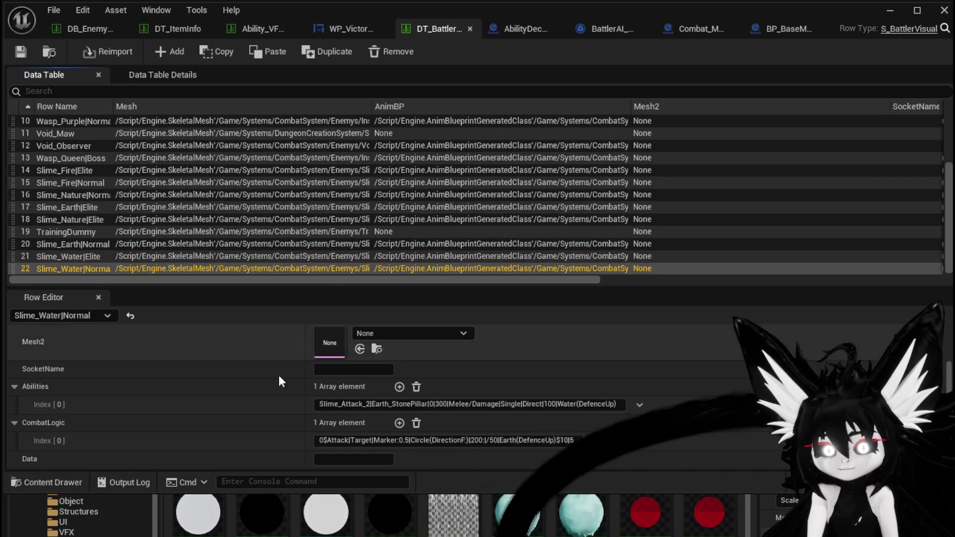
- Copy Slime_Water|Normal's ability string into the Slime_Water|Elite Abilities entry
drag(319, 404, 432, 408)
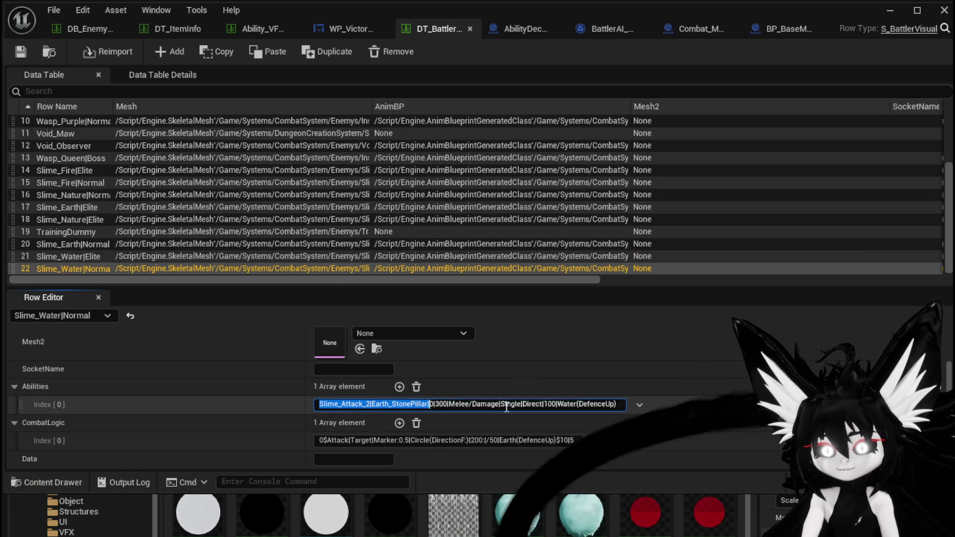
click(97, 256)
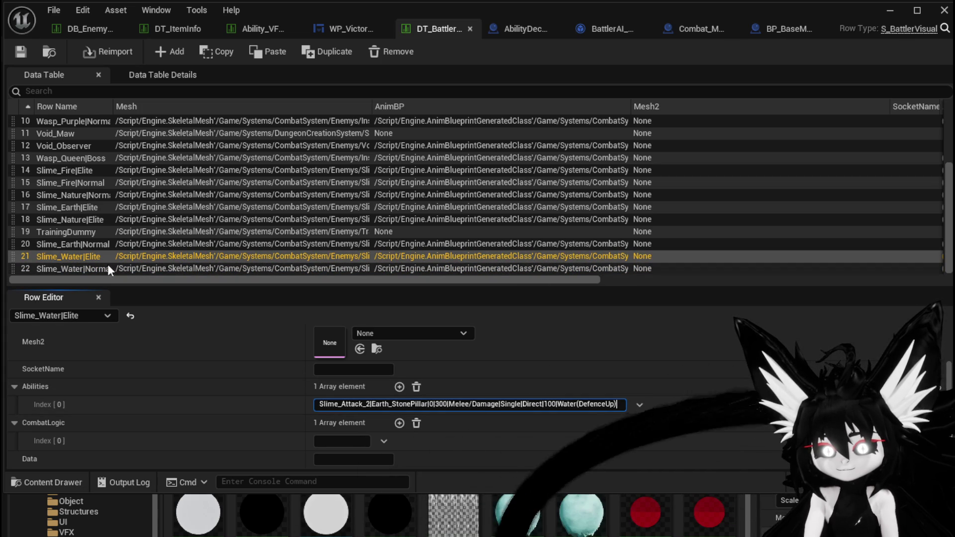
click(88, 263)
- Copy Slime_Water|Normal's combat logic into the Elite row's CombatLogic entry
click(89, 267)
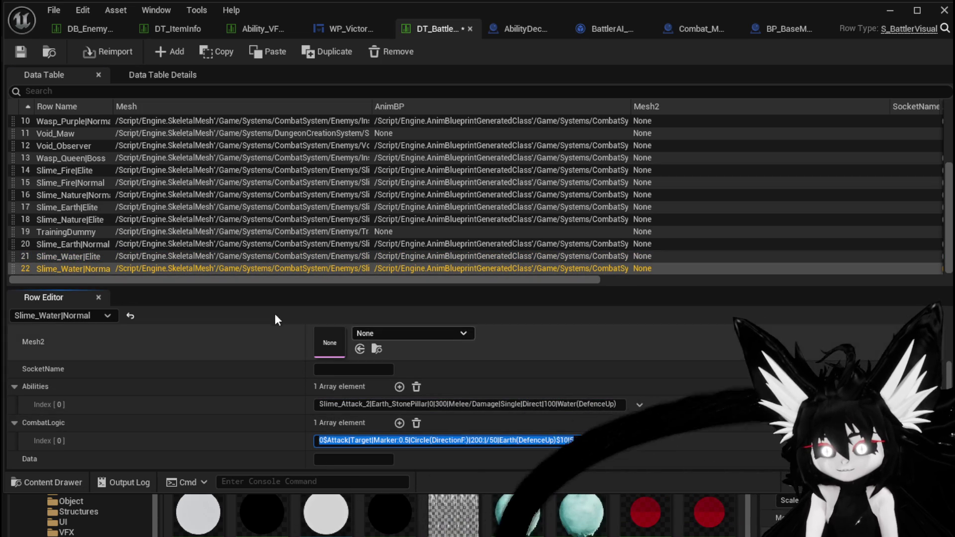
click(66, 256)
click(322, 443)
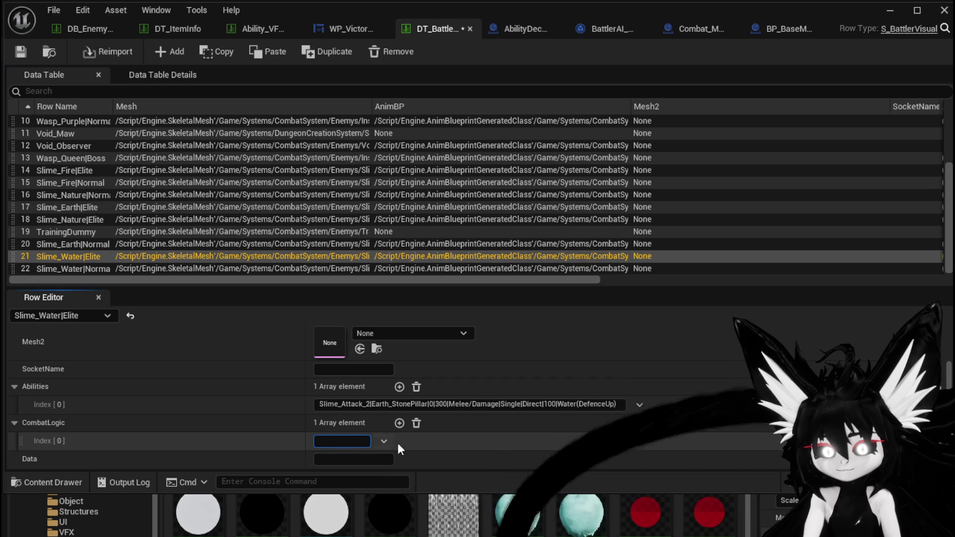
click(214, 422)
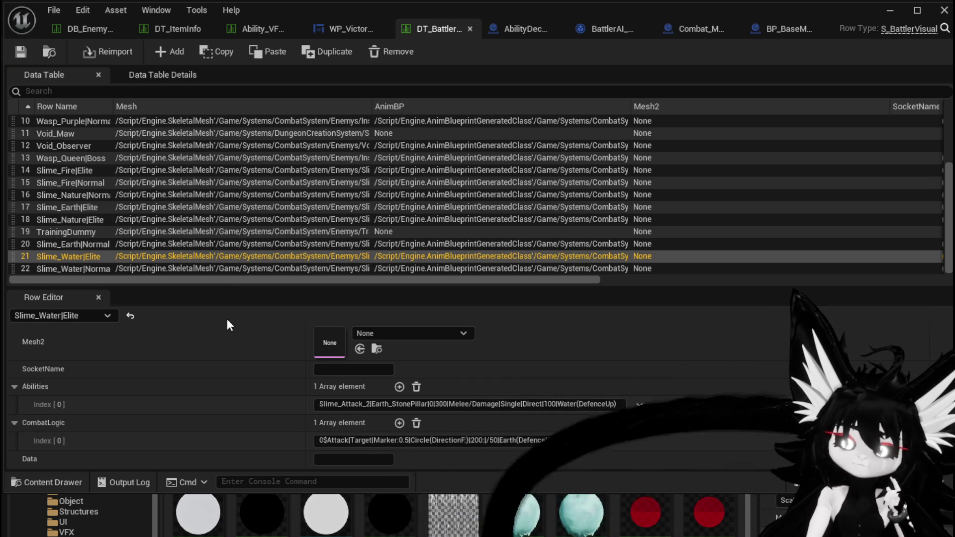
- Set the Slime_Water|Elite row's Data to Water_Elemental
click(109, 269)
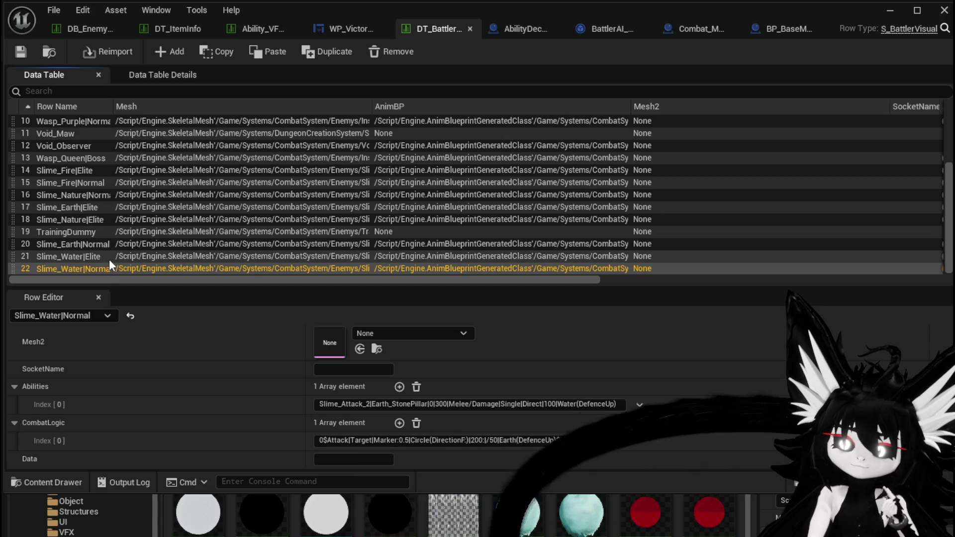
click(101, 245)
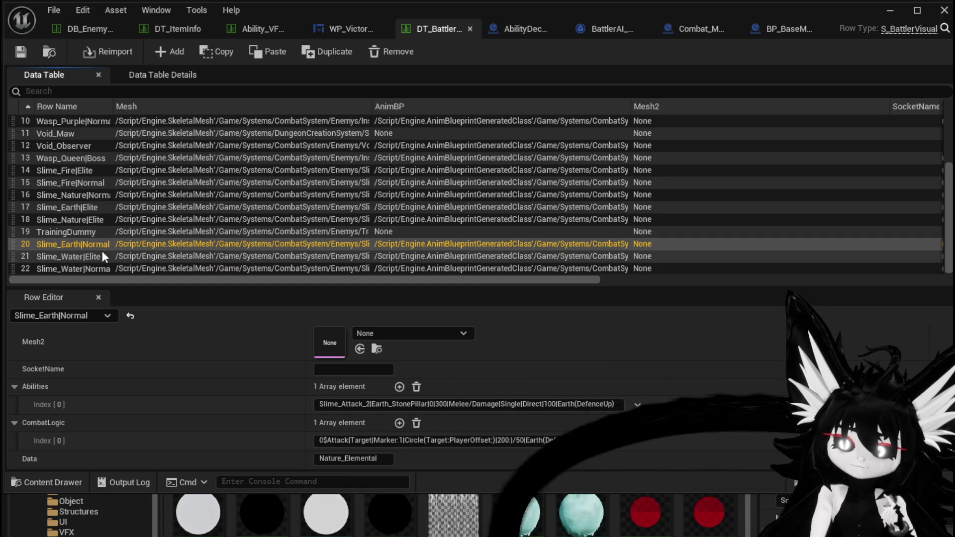
click(102, 252)
click(372, 459)
text(ter_El)
key(Return)
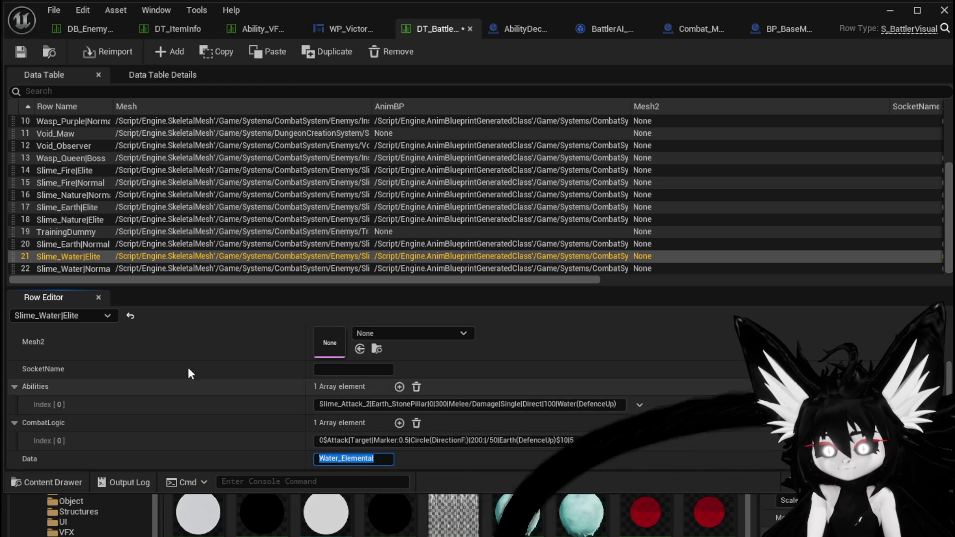
- Set Slime_Water|Normal's Data to Water_Elemental and save DT_BattlerInfo
click(82, 267)
click(335, 459)
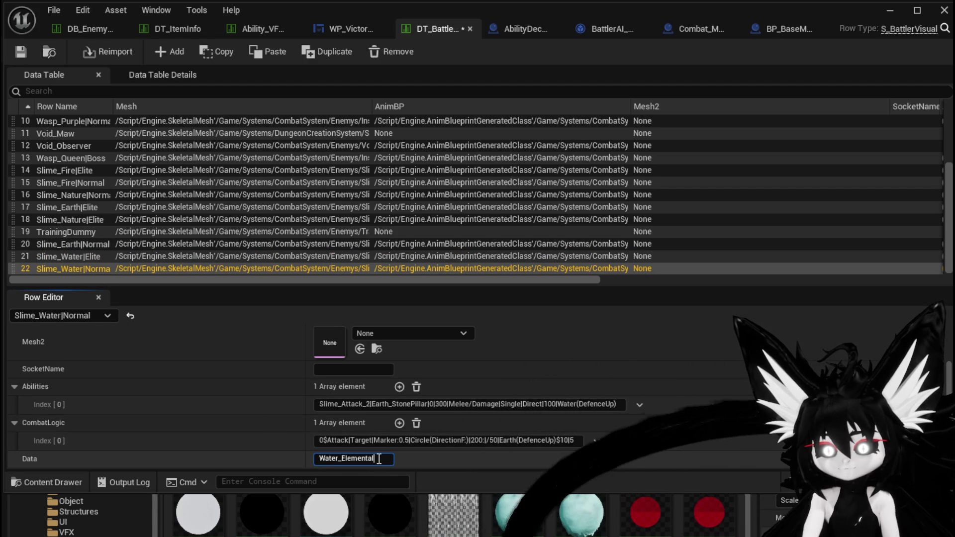
key(Return)
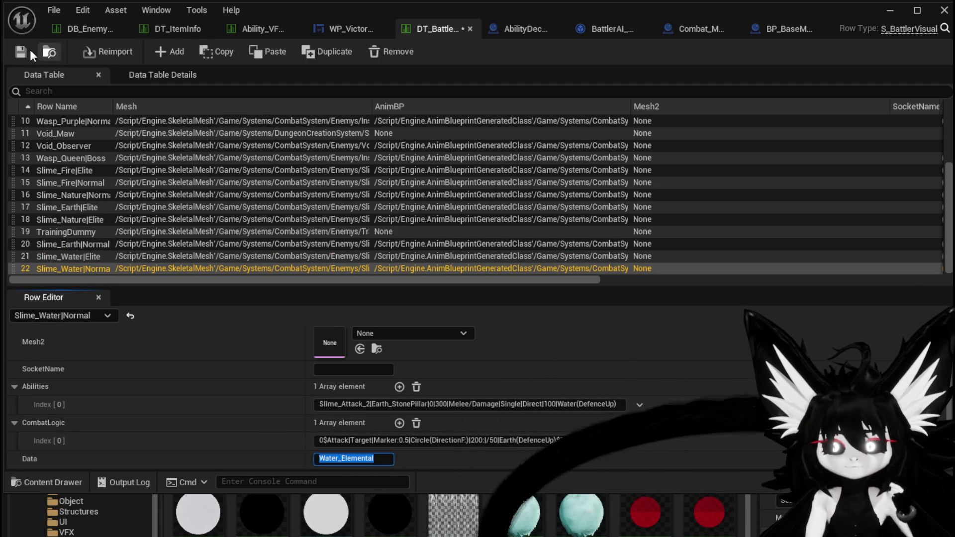
click(20, 51)
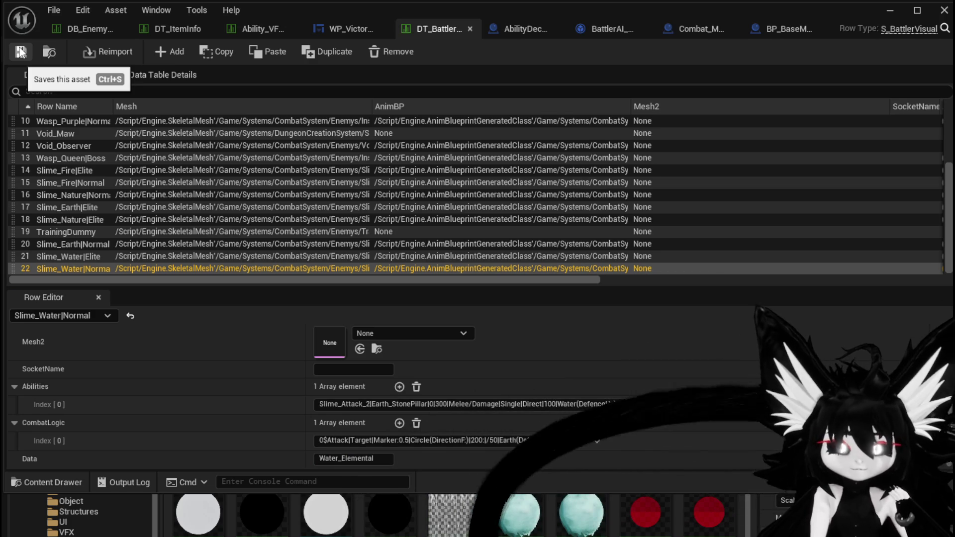
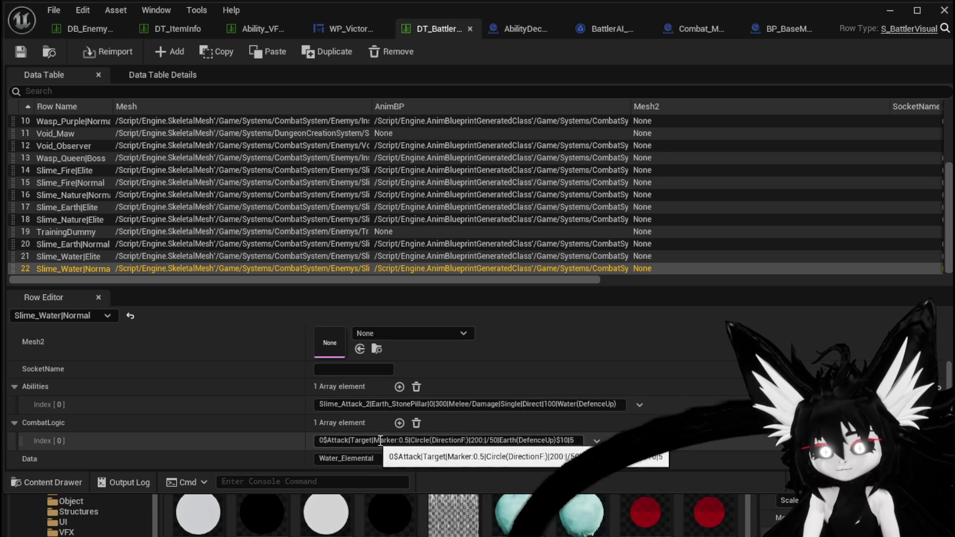
- Undo a stray edit, then set Slime_Water|Elite's CombatLogic Marker value to 2.5
double_click(401, 441)
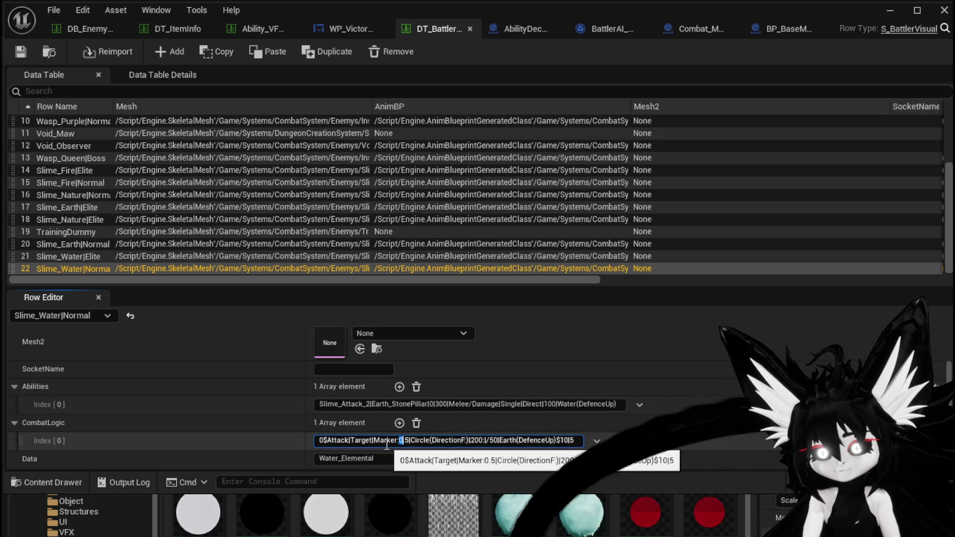
text(2)
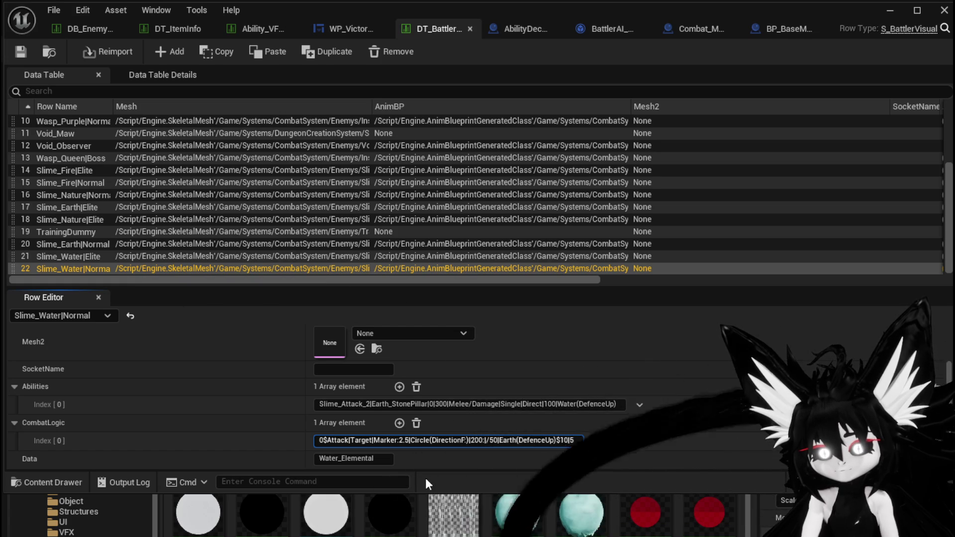
key(ctrl+z)
key(Return)
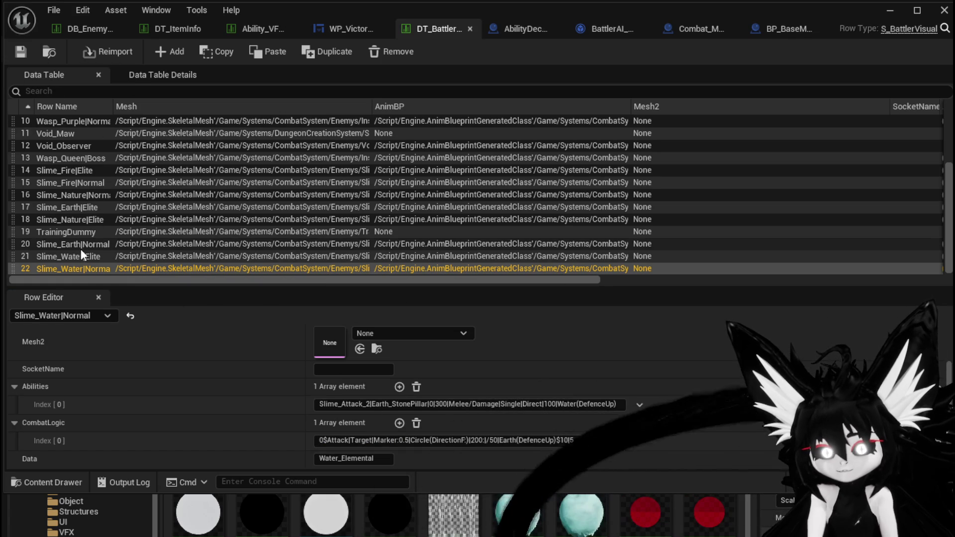
click(81, 255)
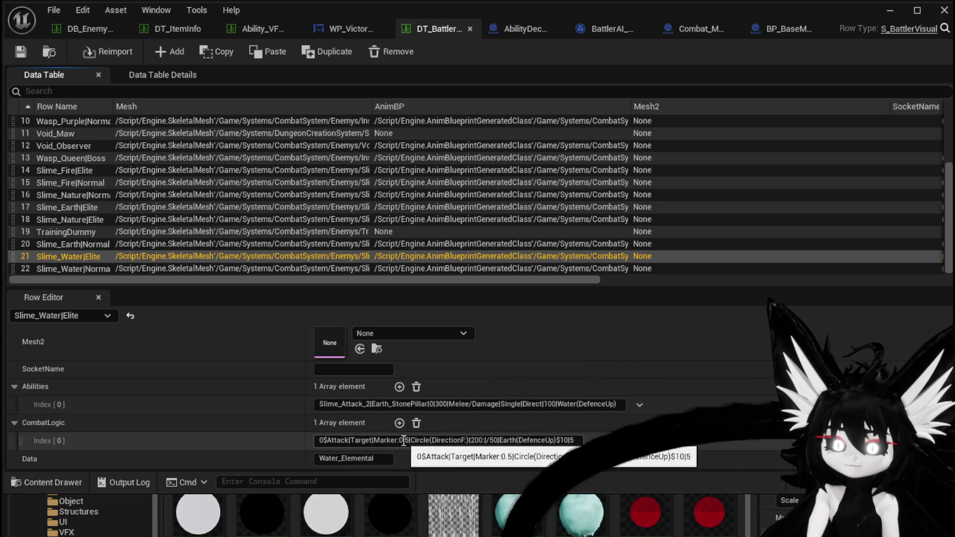
click(404, 442)
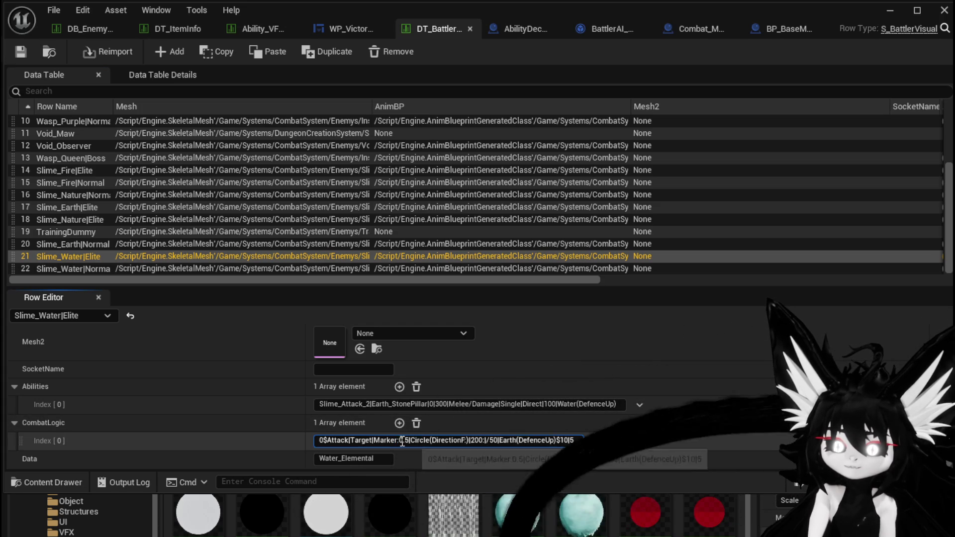
key(BackSpace)
text(2)
key(Return)
- Change the Elite entry's 200 to 400 and $10 to $2, then save the data table
click(480, 442)
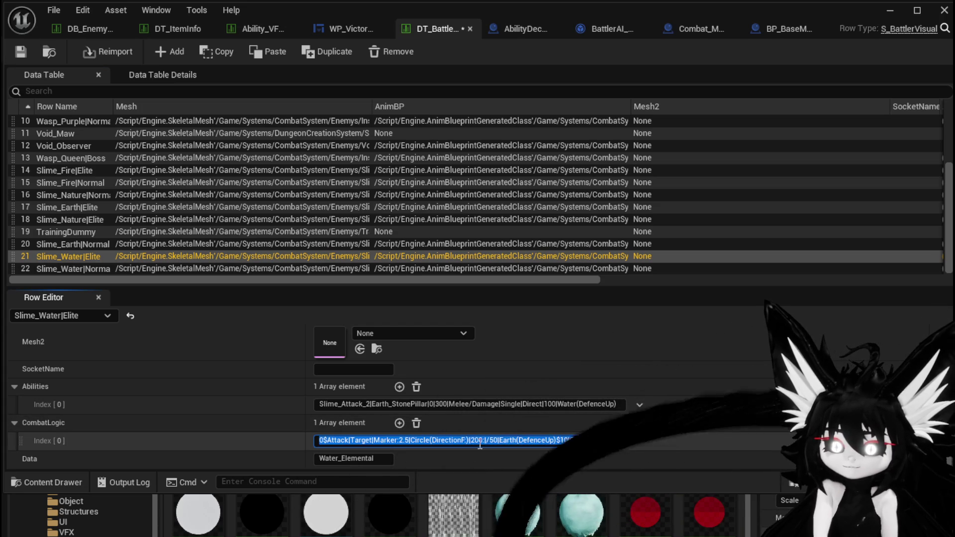
click(473, 442)
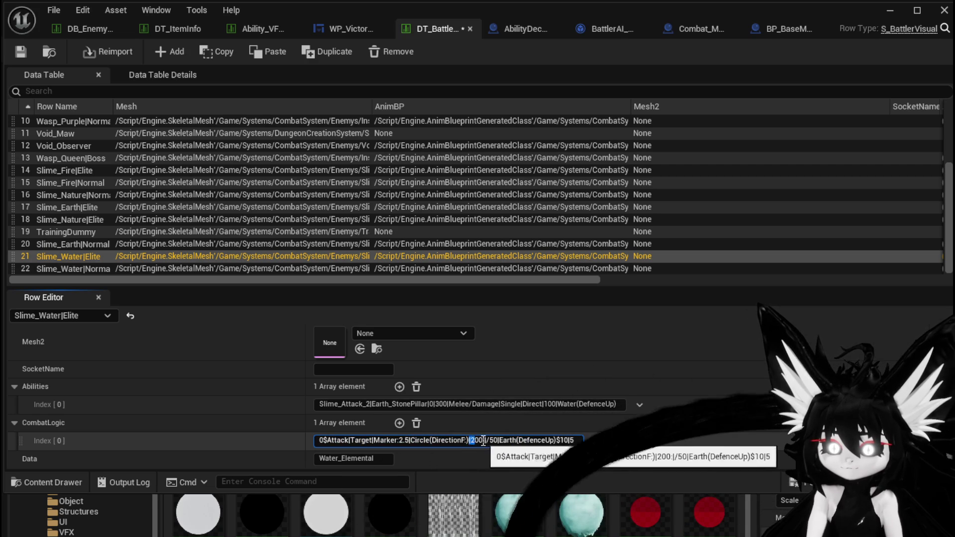
key(Delete)
text(4)
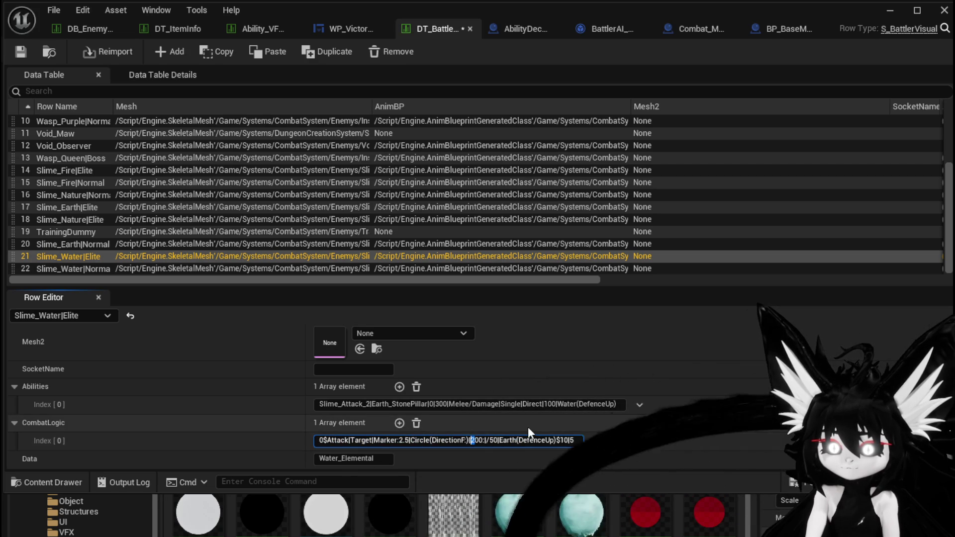
key(Return)
double_click(563, 441)
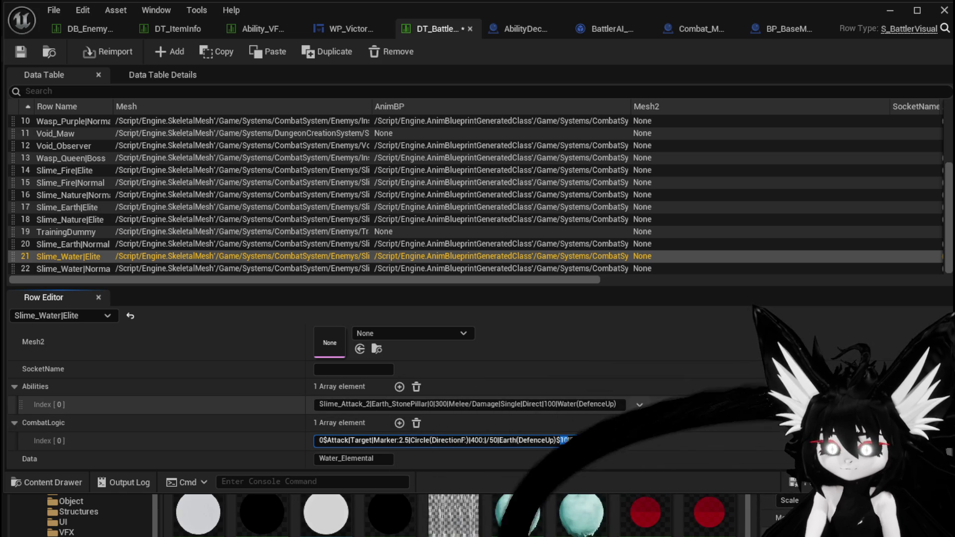
text(2)
key(ctrl+a)
click(21, 51)
- Change Slime_Water|Normal's CombatLogic $10 to $5 and save the table
click(117, 268)
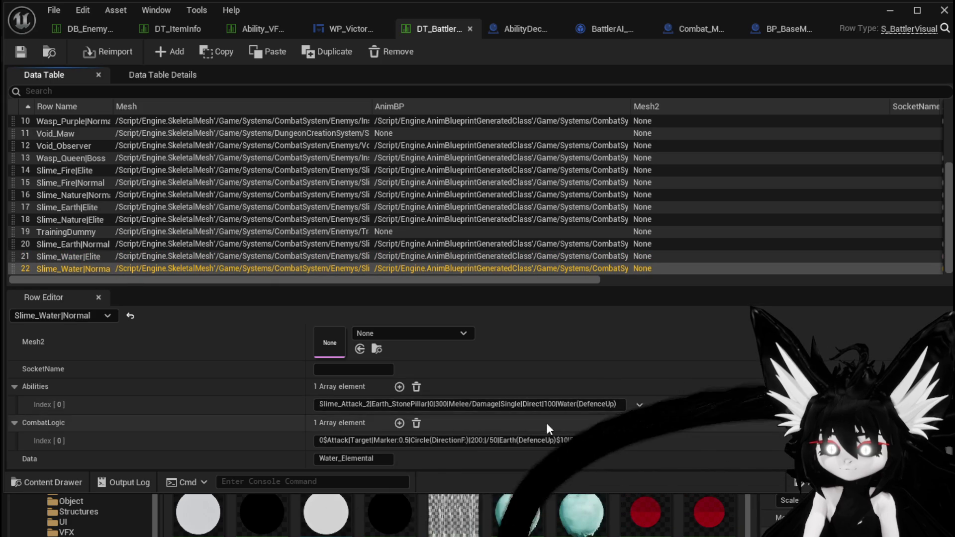
click(563, 441)
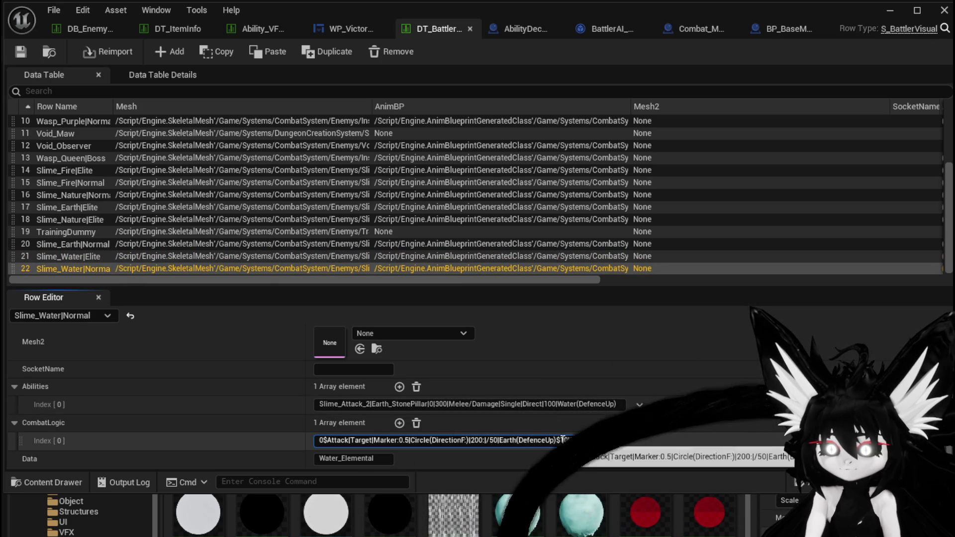
double_click(565, 441)
text(5)
key(Return)
click(20, 53)
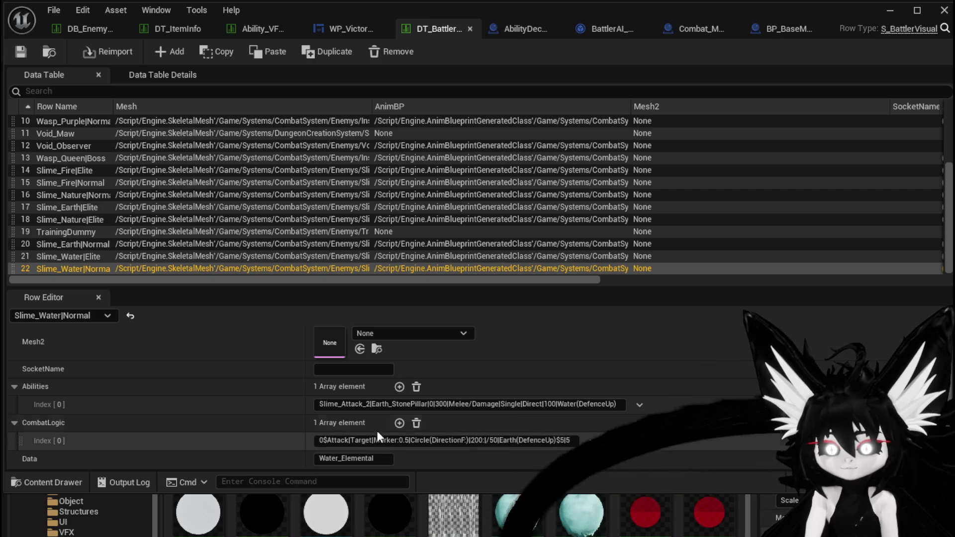
- Add a second CombatLogic entry to Slime_Water|Normal holding Slime_Nature|Normal's 0$Move|Random|W|$5|0
click(397, 424)
click(70, 195)
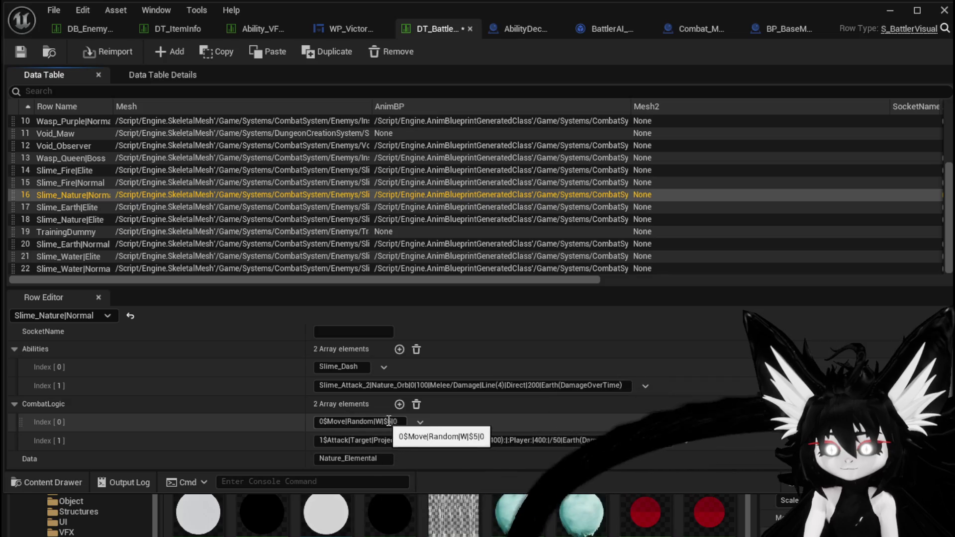
click(321, 422)
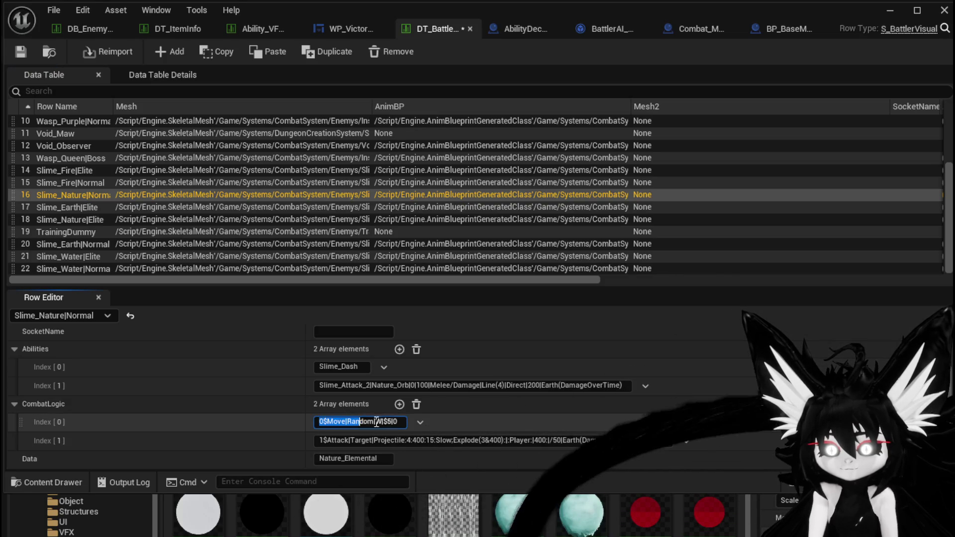
click(70, 269)
click(342, 441)
text(0$Move|Random|W|$5|0)
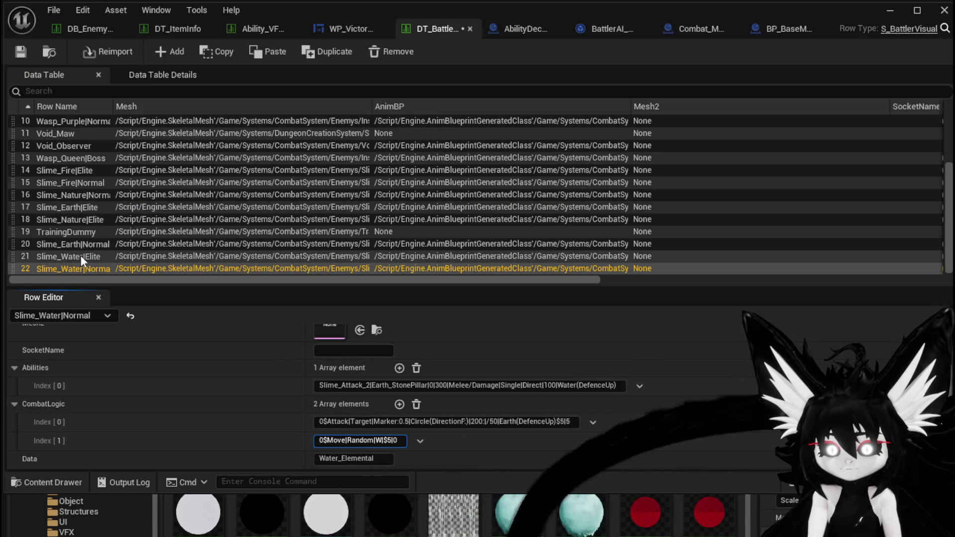
key(Return)
- Paste the same Move entry as Slime_Earth|Normal's second CombatLogic entry and save
click(80, 243)
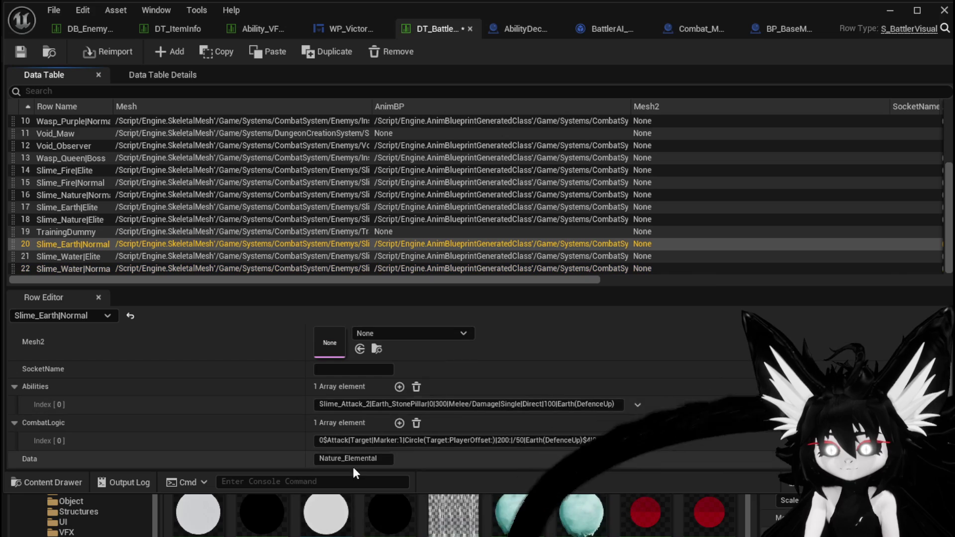
click(340, 460)
text(0$Move|Random|W|$5|0)
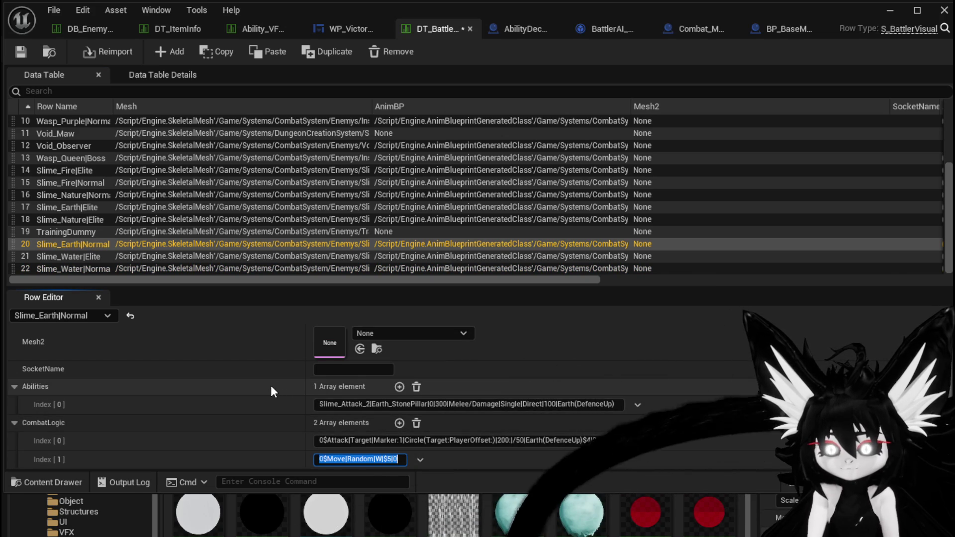
click(16, 55)
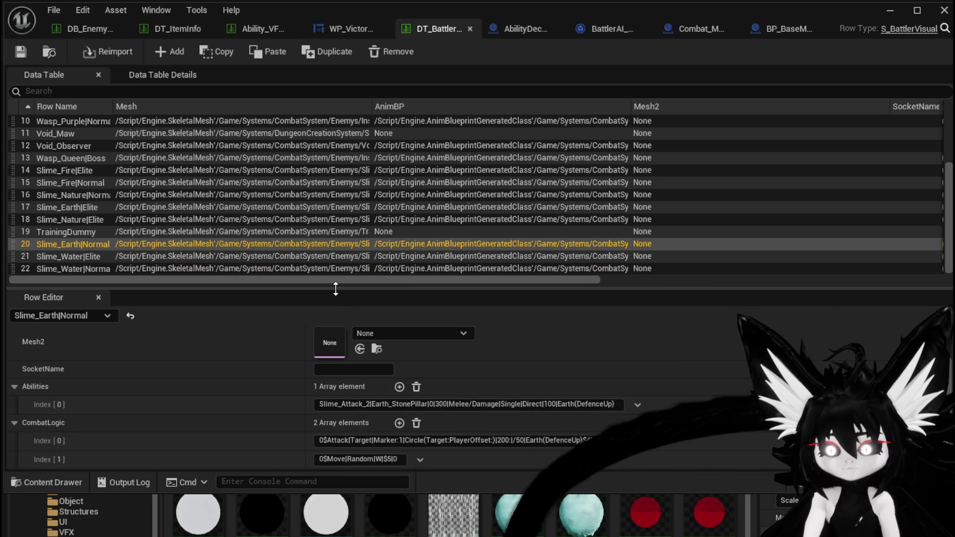
- Type Increase: after DirectionF: in Slime_Water|Elite's Circle CombatLogic entry
click(92, 258)
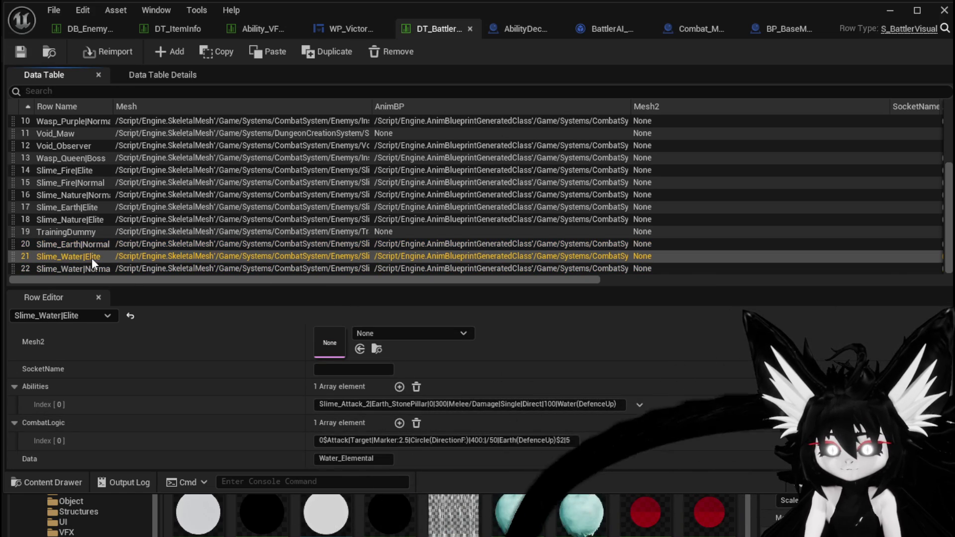
click(92, 266)
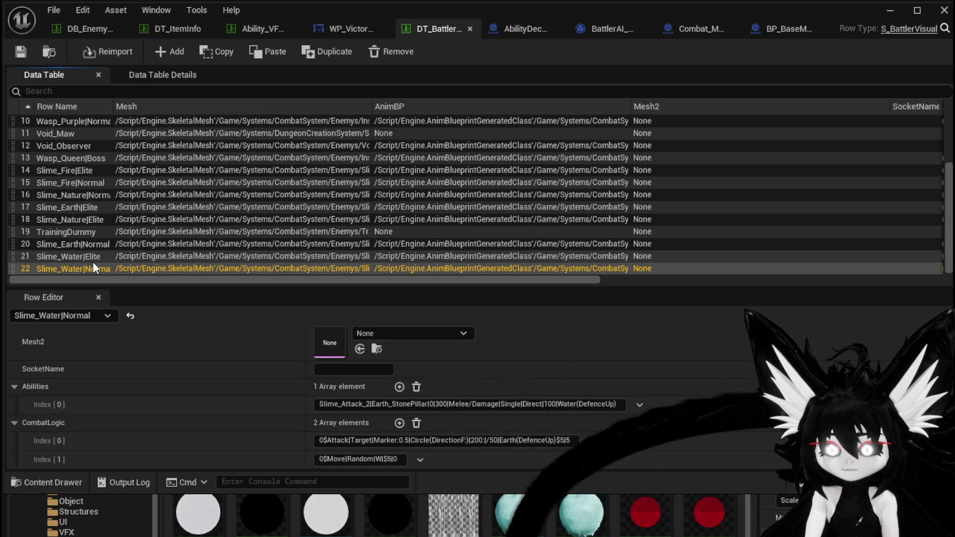
click(84, 255)
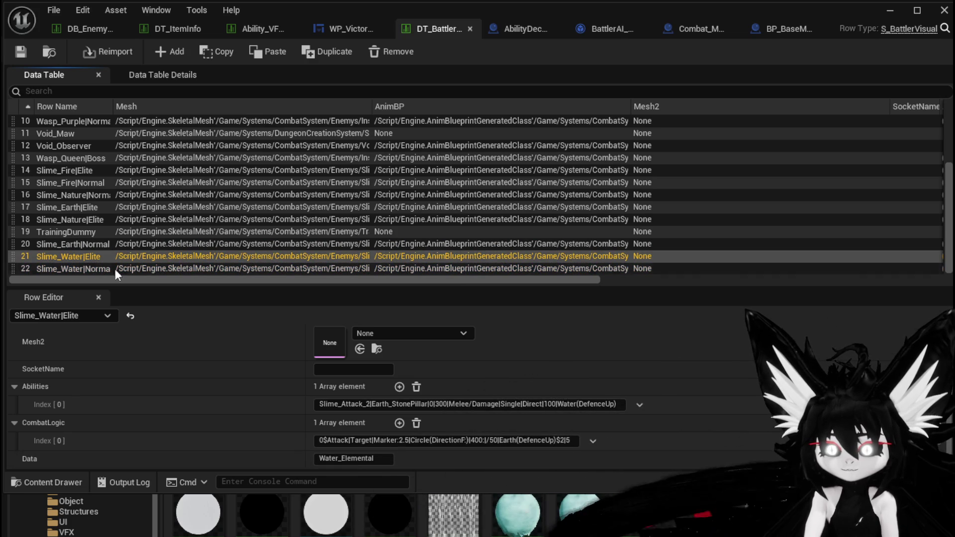
click(466, 441)
click(466, 441)
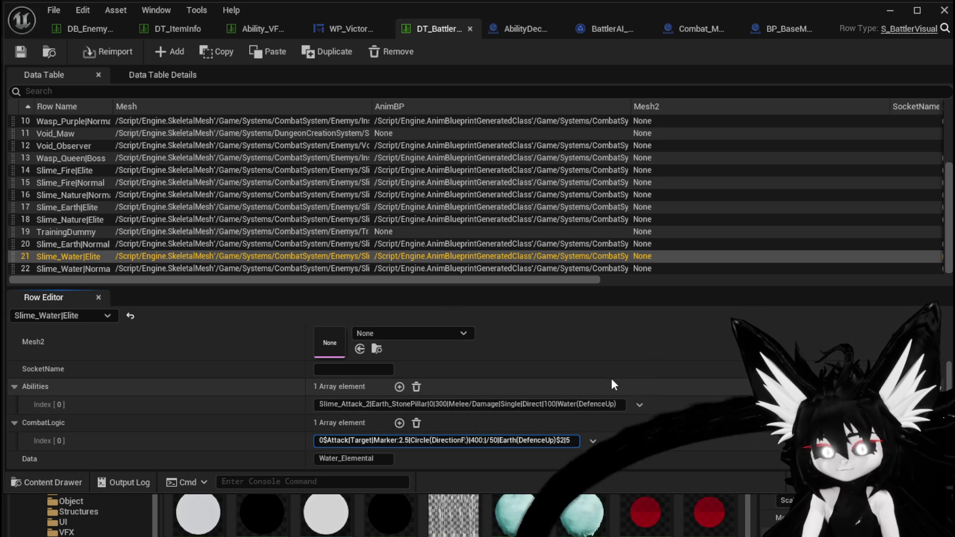
text(lncrease:))
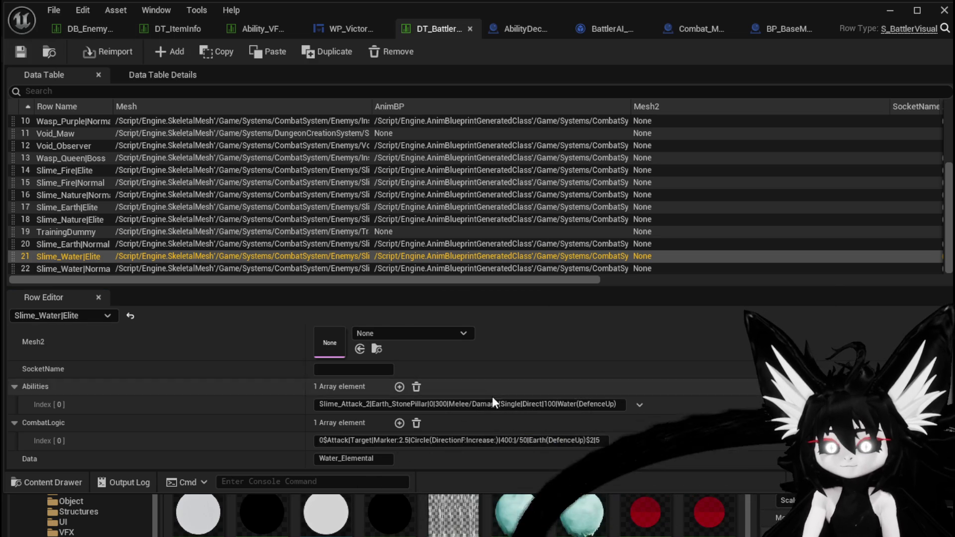
double_click(462, 440)
click(472, 441)
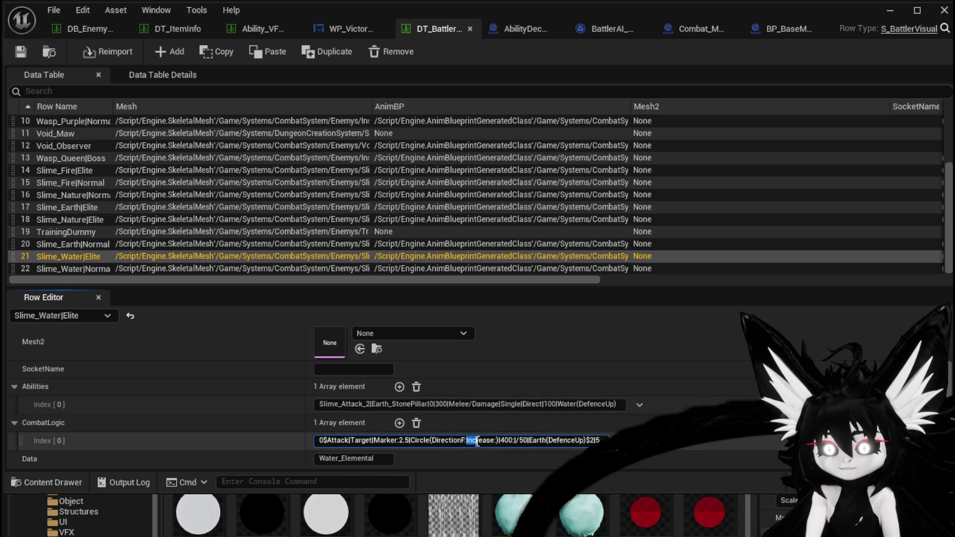
drag(468, 440, 496, 442)
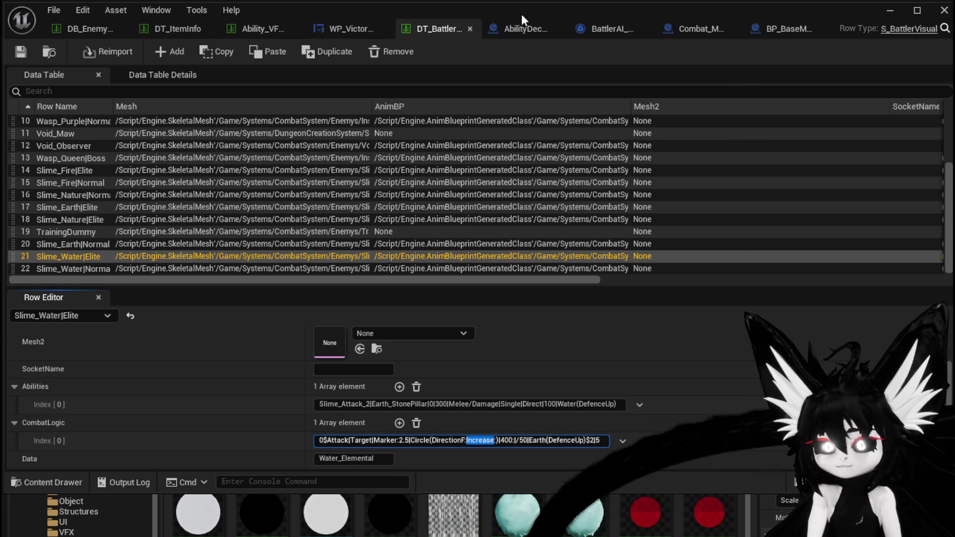
click(787, 30)
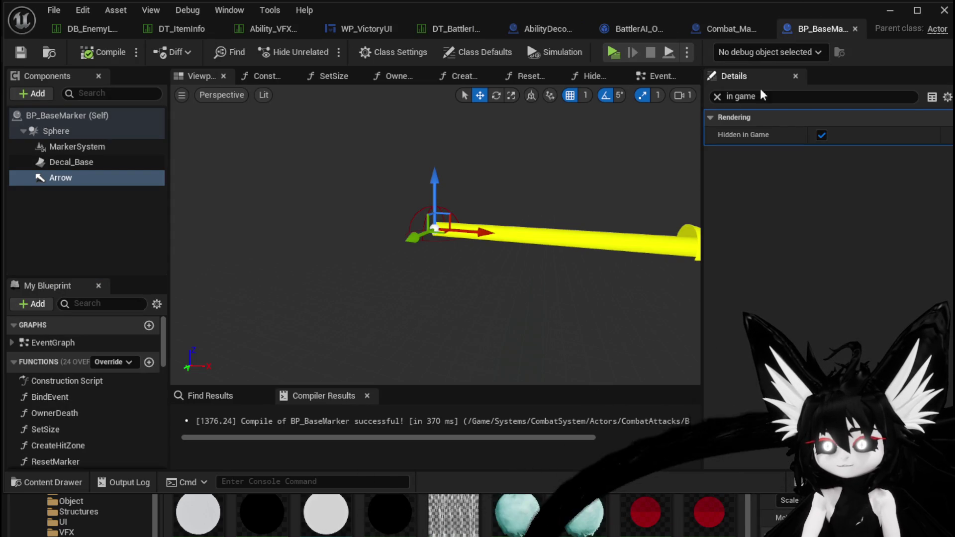
- Insert a Switch on String node into the exec wire in BP_BaseMarker's event graph
click(662, 77)
scroll(378, 278, down, 4)
scroll(448, 294, up, 4)
mouse_move(448, 294)
mouse_down()
mouse_move(321, 460)
mouse_move(236, 214)
mouse_move(266, 177)
mouse_up()
text(Switch)
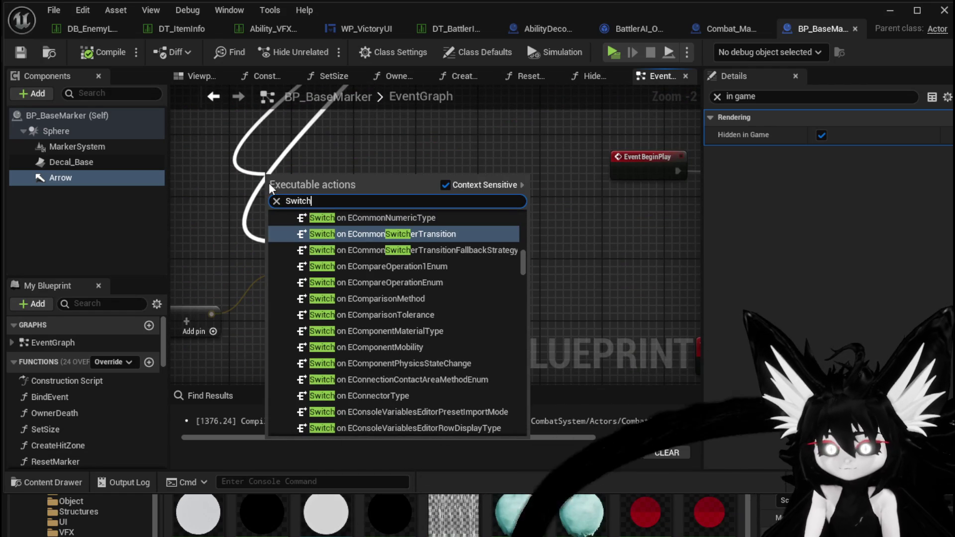
drag(525, 266, 559, 315)
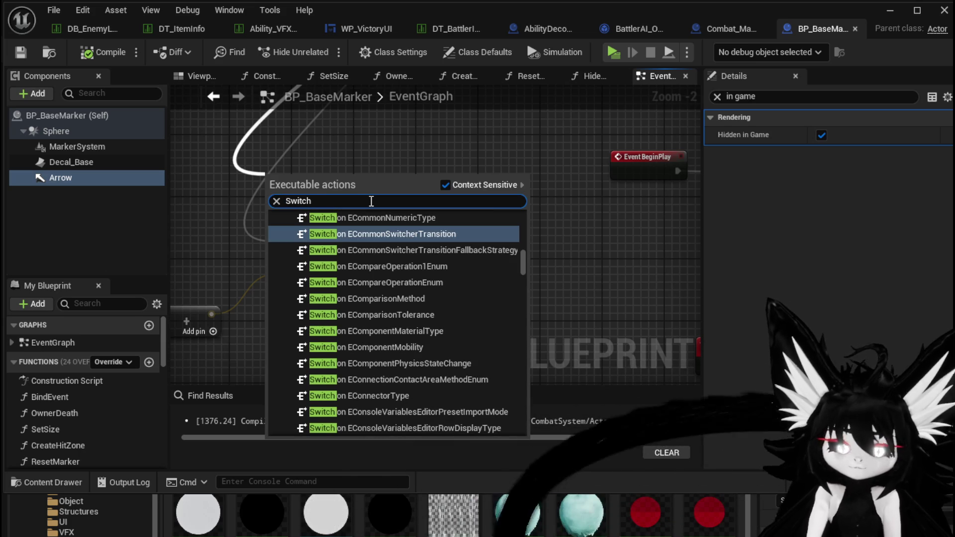
text( on String)
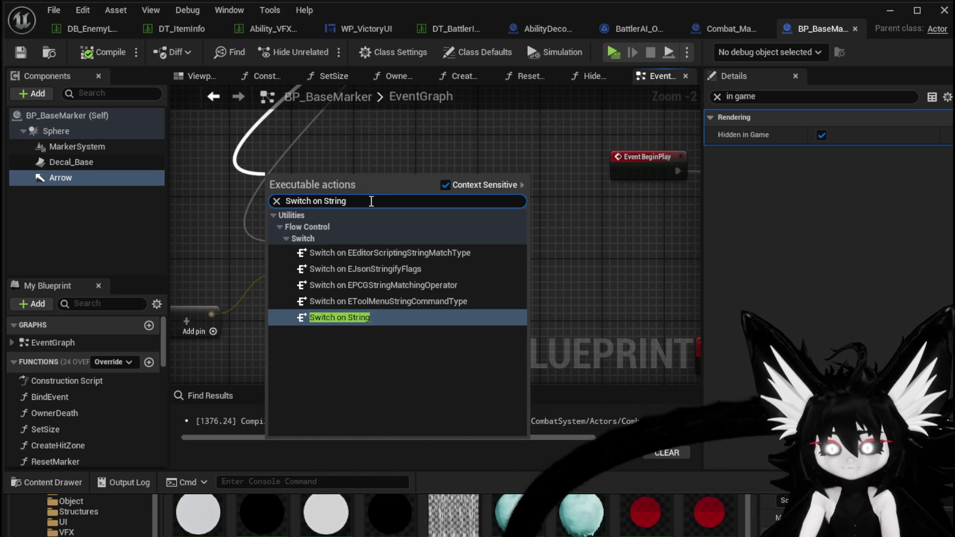
click(351, 321)
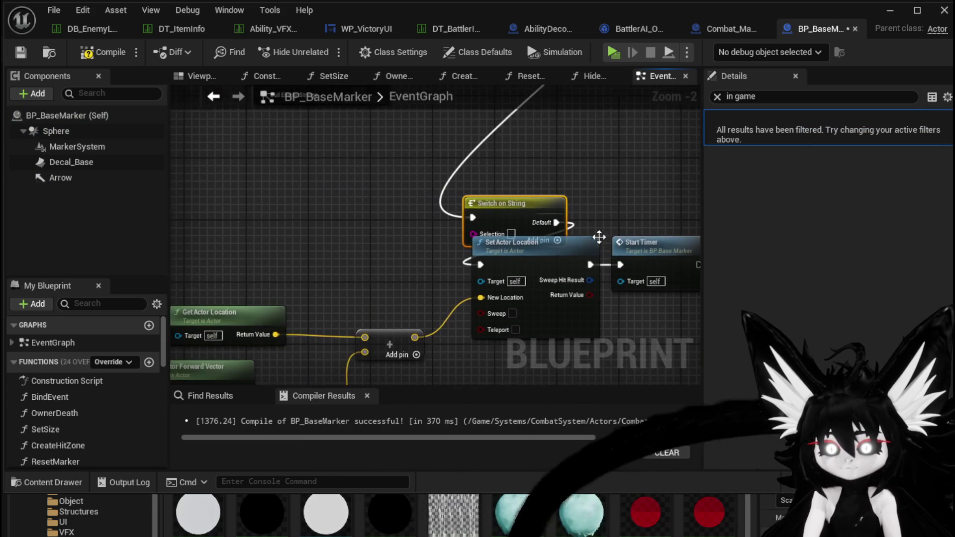
drag(459, 228, 326, 252)
- Add a GET index 1 on the parsed string array and wire it into the switch's Selection
scroll(403, 226, down, 5)
scroll(482, 332, up, 4)
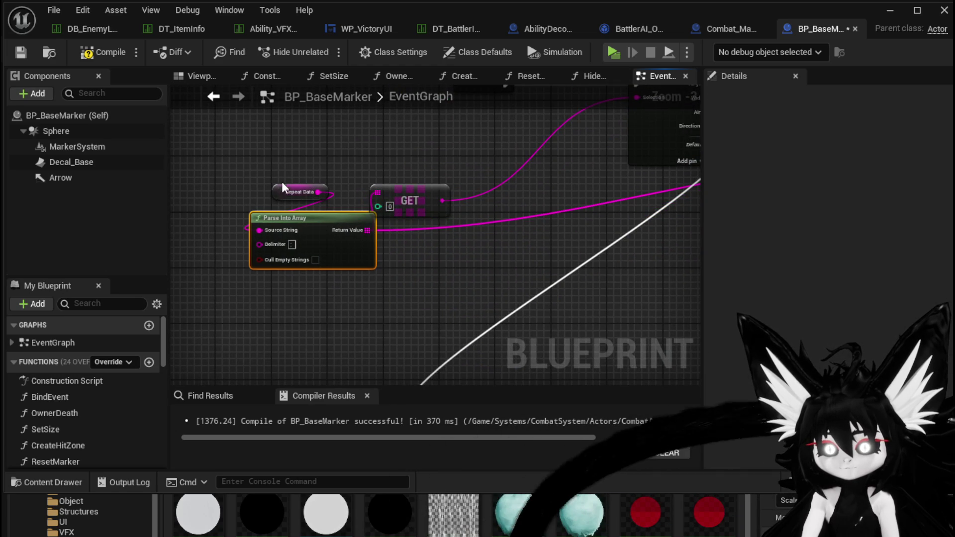
drag(368, 230, 390, 241)
text(get)
click(445, 335)
right_click(453, 265)
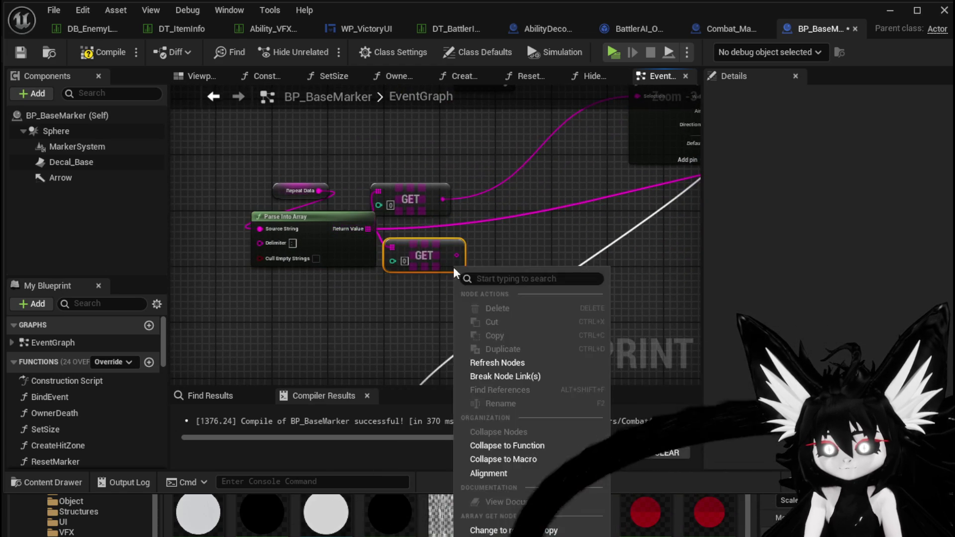
text(1)
mouse_move(453, 203)
mouse_down()
mouse_move(423, 360)
mouse_move(437, 342)
mouse_move(431, 321)
mouse_up()
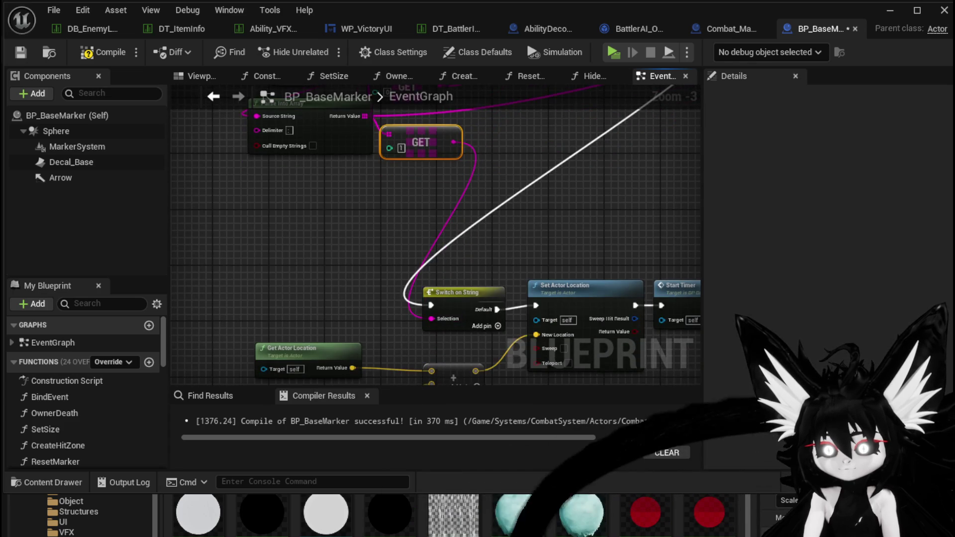
click(396, 345)
mouse_move(385, 298)
mouse_down()
mouse_move(386, 276)
mouse_move(384, 285)
mouse_up()
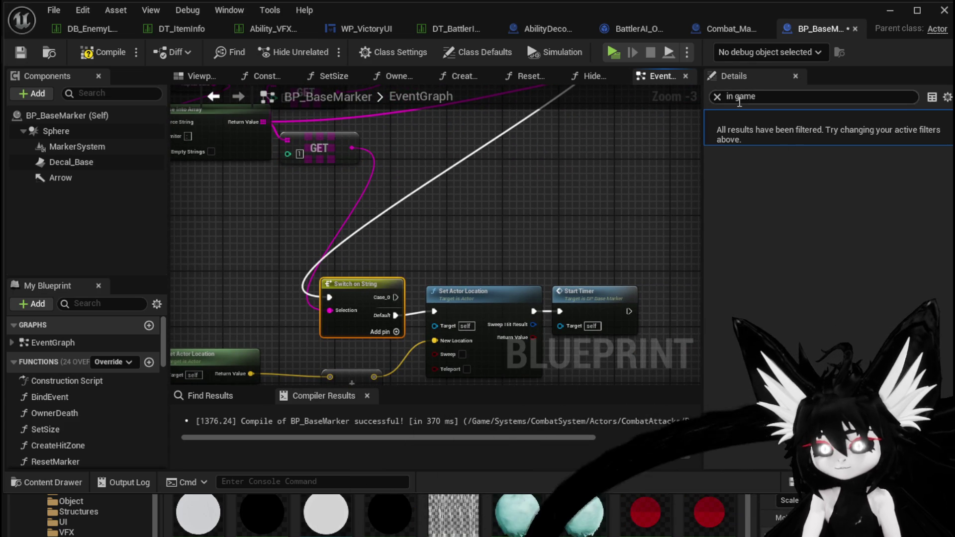
click(718, 96)
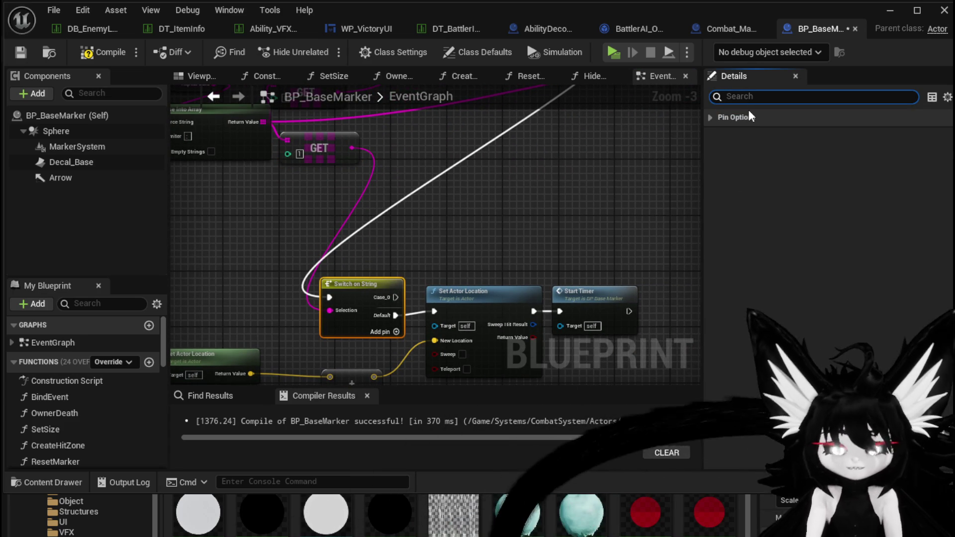
text(Increase)
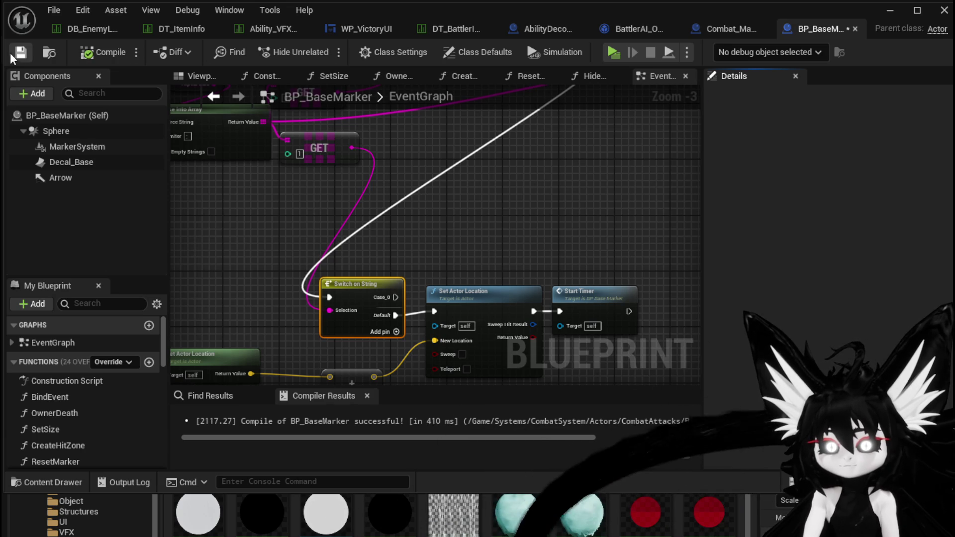
- Rearrange Set Actor Location, Start Timer and the location math nodes to make room below the switch
drag(404, 213, 381, 113)
mouse_move(462, 321)
mouse_down()
mouse_move(571, 223)
mouse_move(566, 297)
mouse_move(635, 184)
mouse_up()
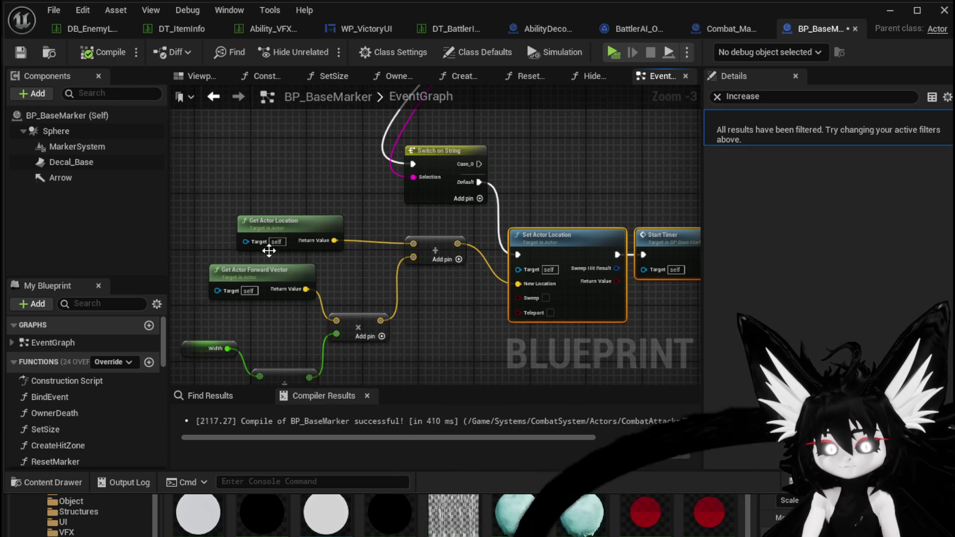
drag(269, 251, 275, 200)
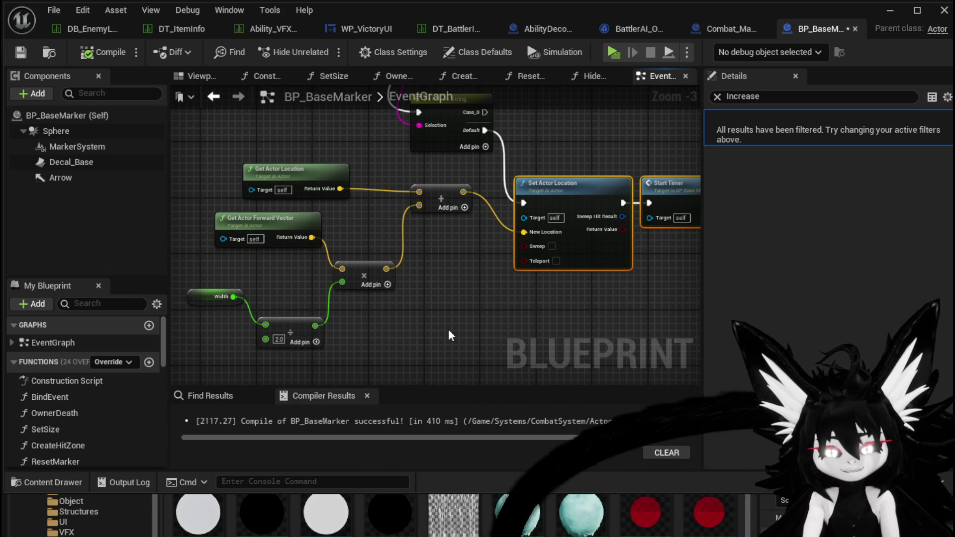
drag(374, 327, 415, 315)
mouse_move(220, 339)
mouse_down()
mouse_move(483, 168)
mouse_move(503, 188)
mouse_up()
drag(529, 255, 502, 258)
drag(279, 224, 244, 238)
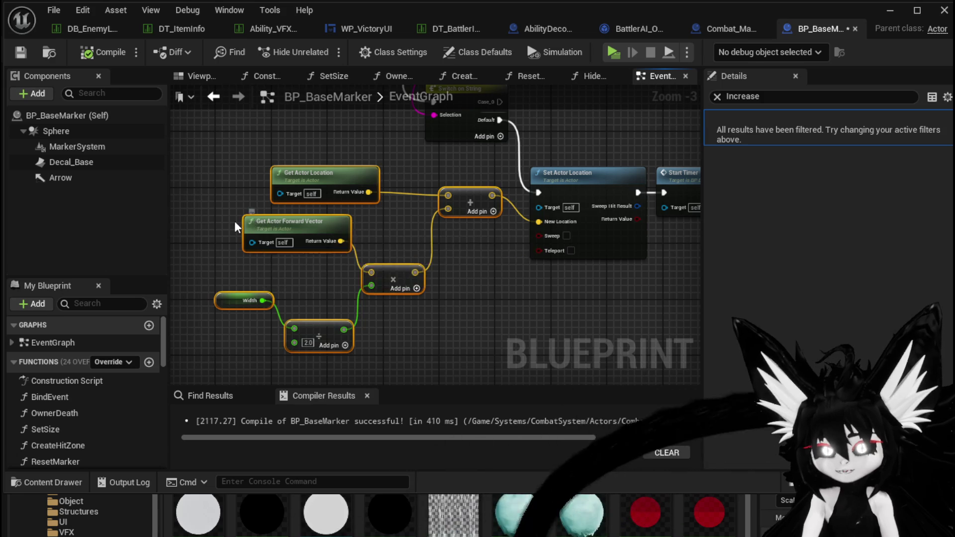
mouse_move(404, 172)
mouse_down()
mouse_move(348, 207)
mouse_move(368, 210)
mouse_move(327, 241)
mouse_move(232, 236)
mouse_up()
- Paste a duplicate of the Set Actor Location and Start Timer pair beside the switch
click(342, 243)
drag(391, 192, 490, 221)
click(527, 182)
mouse_move(329, 361)
mouse_down()
mouse_move(465, 240)
mouse_move(269, 315)
mouse_move(306, 315)
mouse_move(327, 354)
mouse_move(459, 176)
mouse_up()
drag(388, 133, 465, 208)
key(ctrl+v)
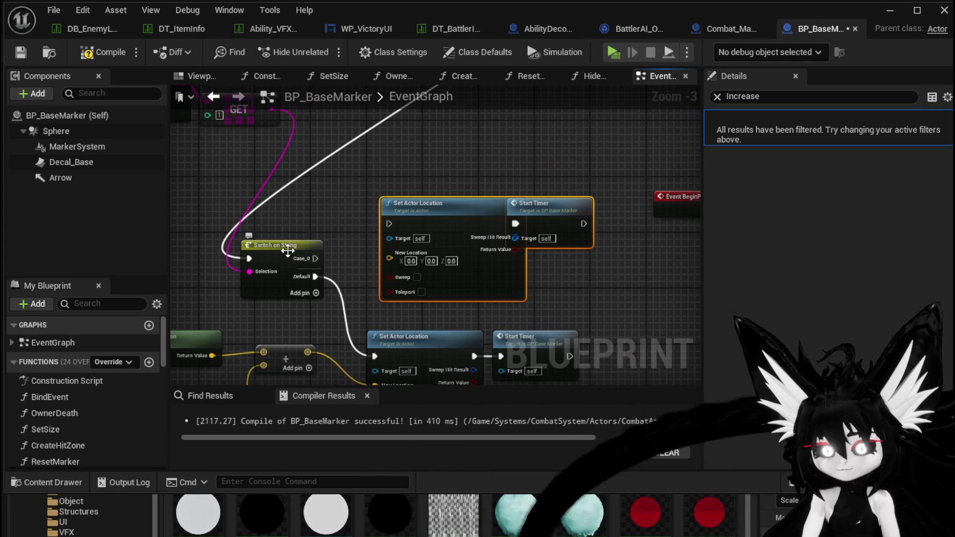
- Rename the switch's Case_0 pin to Increase and save the blueprint
click(719, 97)
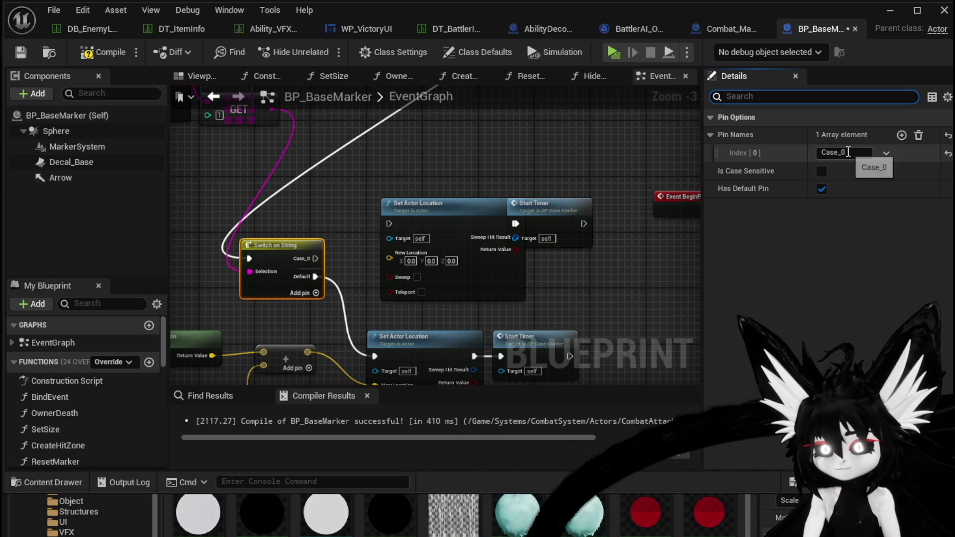
text(Increase)
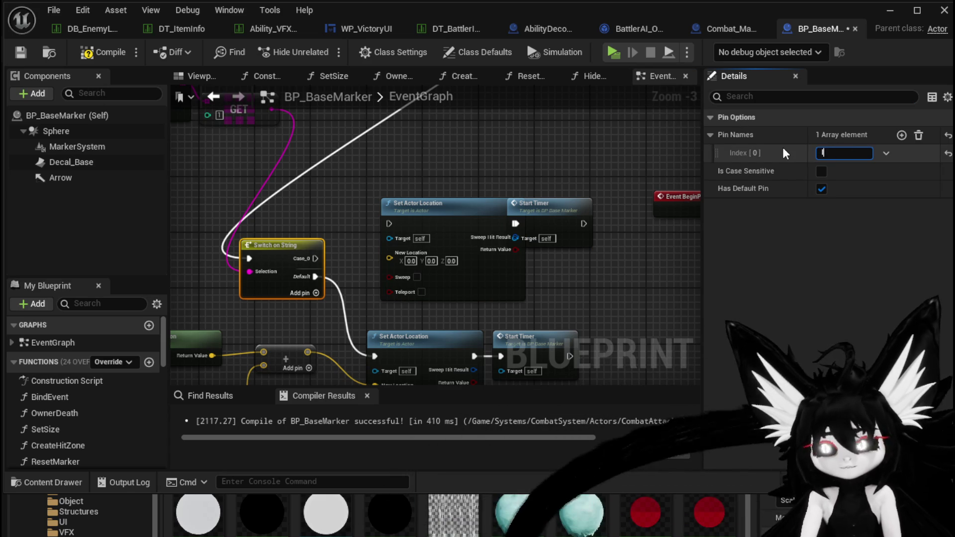
key(Return)
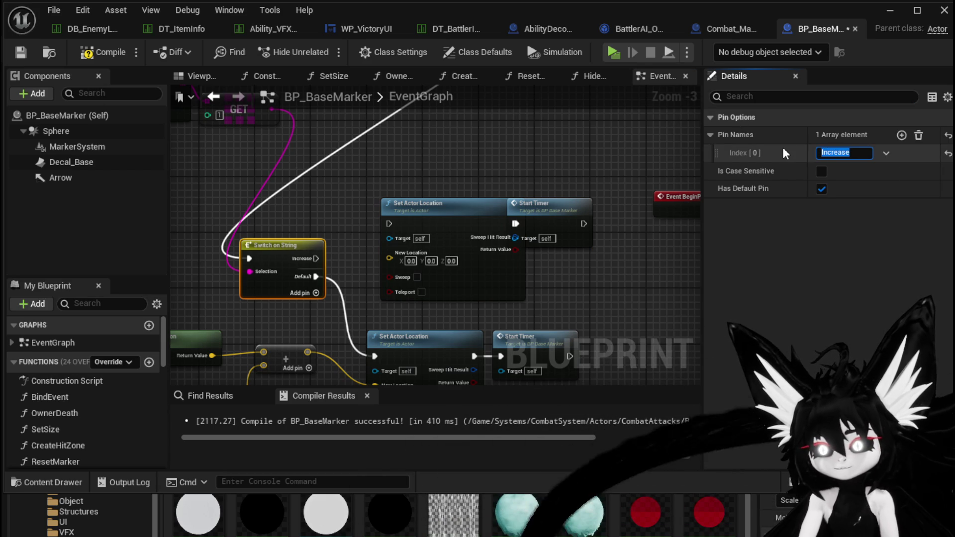
click(20, 52)
- Nudge the copied Start Timer right and reposition the Spawn System node in the red comment
drag(560, 217, 605, 221)
scroll(515, 190, down, 2)
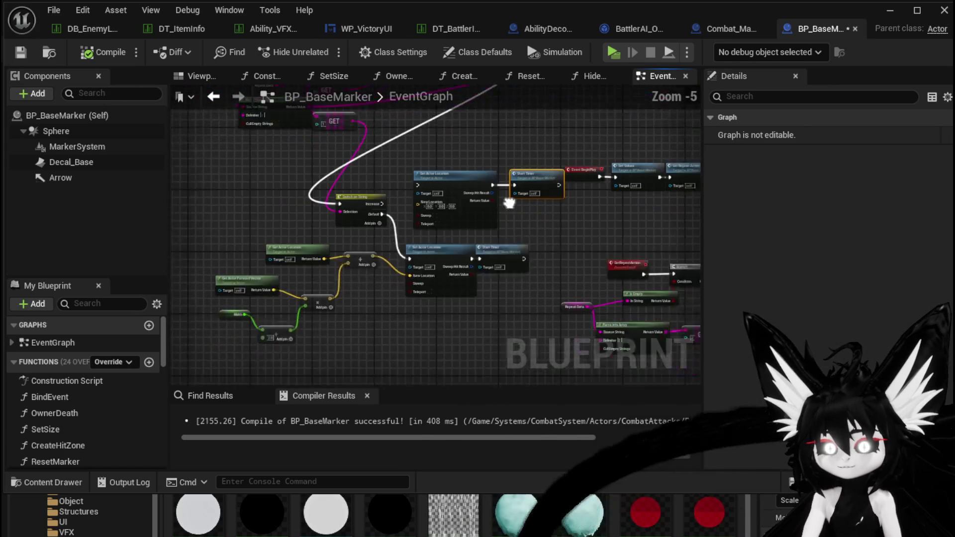
scroll(304, 308, up, 2)
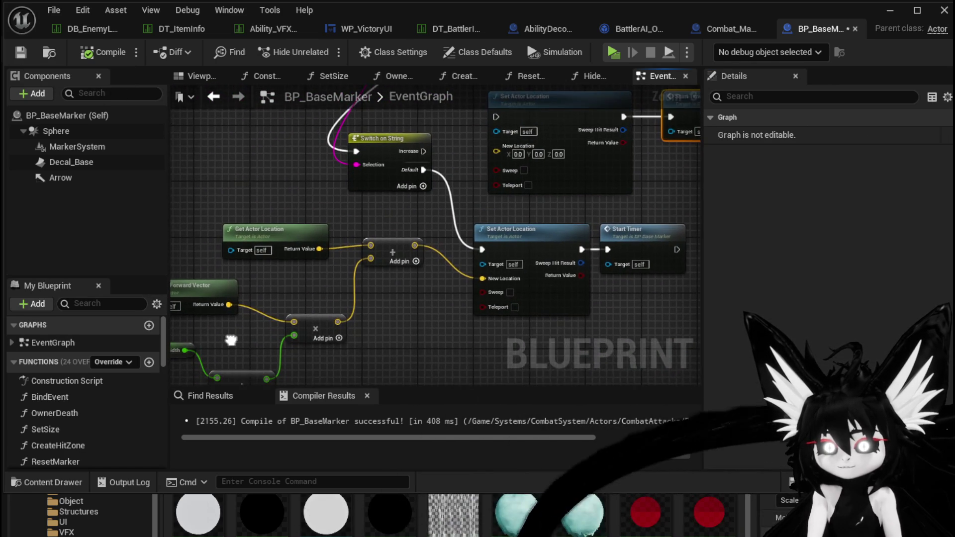
scroll(230, 343, down, 3)
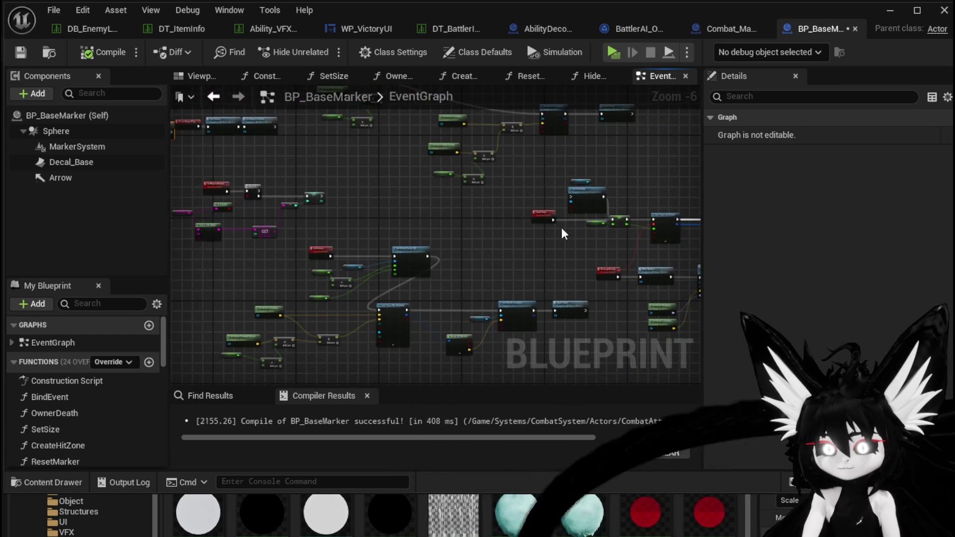
scroll(561, 229, up, 4)
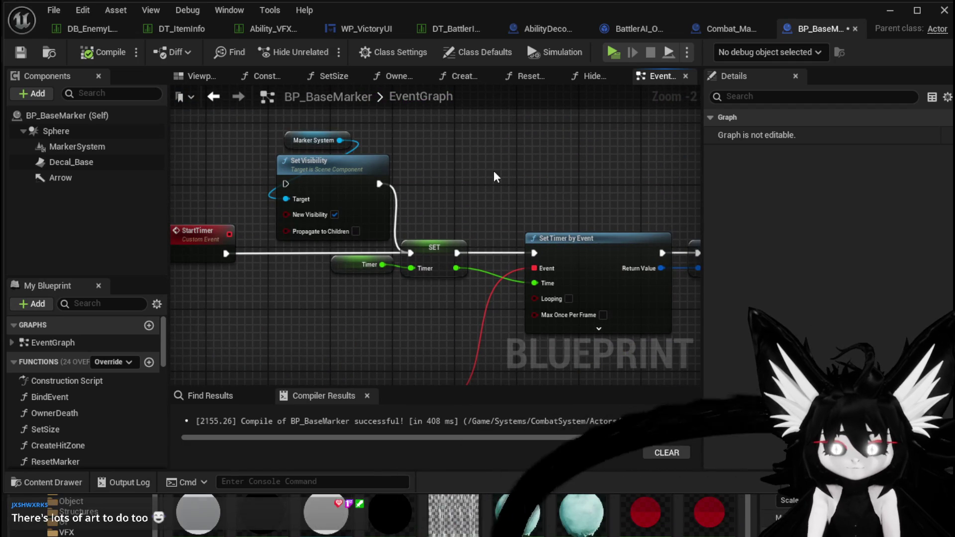
scroll(494, 177, down, 4)
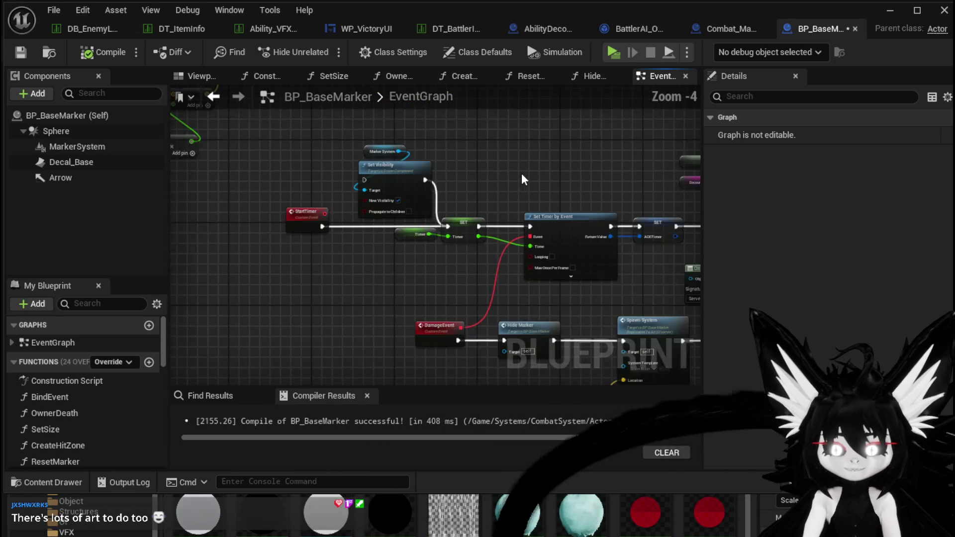
mouse_move(254, 211)
mouse_down()
mouse_move(486, 273)
mouse_move(492, 246)
mouse_move(552, 195)
mouse_up()
scroll(560, 219, up, 4)
mouse_move(460, 276)
mouse_down()
mouse_move(468, 213)
mouse_move(485, 225)
mouse_move(443, 202)
mouse_move(382, 201)
mouse_up()
scroll(468, 213, down, 3)
scroll(448, 224, up, 2)
drag(367, 159, 343, 220)
mouse_move(418, 209)
mouse_down()
mouse_move(399, 215)
mouse_move(625, 224)
mouse_up()
mouse_move(339, 235)
mouse_down()
mouse_move(320, 298)
mouse_move(271, 277)
mouse_up()
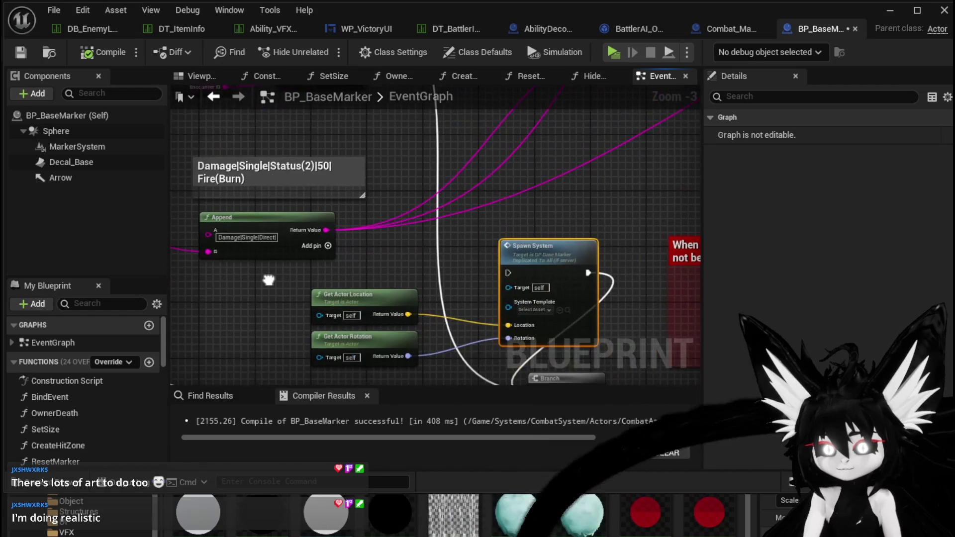
- Survey the hit-handling and debug nodes, ending centred on Set World Scale 3D
scroll(530, 213, down, 4)
scroll(506, 301, up, 3)
mouse_move(508, 309)
mouse_down()
mouse_move(495, 297)
mouse_move(451, 308)
mouse_up()
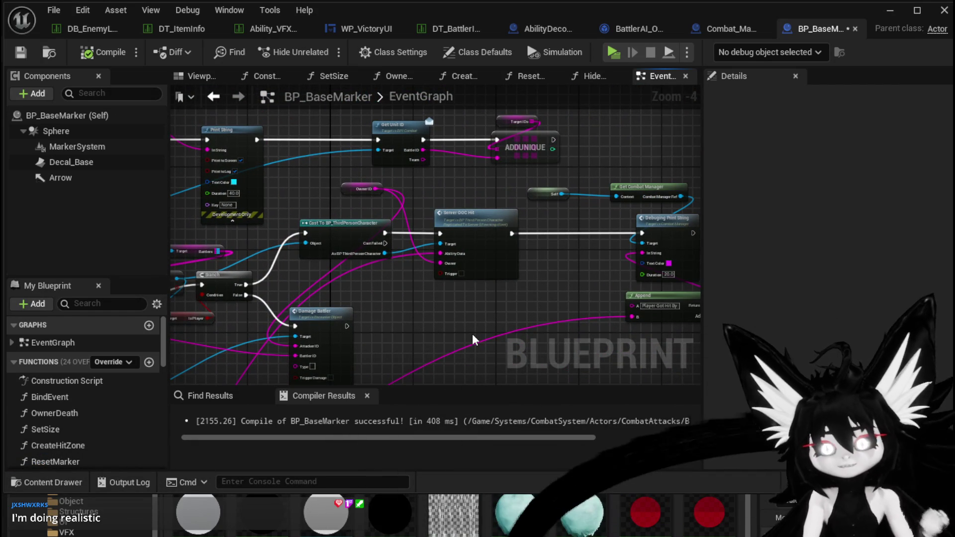
scroll(470, 324, up, 2)
mouse_move(471, 325)
mouse_down()
mouse_move(359, 332)
mouse_move(529, 169)
mouse_move(478, 249)
mouse_move(562, 278)
mouse_move(470, 298)
mouse_move(335, 273)
mouse_move(390, 294)
mouse_move(386, 319)
mouse_move(374, 280)
mouse_move(461, 263)
mouse_move(374, 203)
mouse_move(486, 315)
mouse_move(458, 342)
mouse_move(502, 292)
mouse_move(470, 294)
mouse_move(441, 315)
mouse_move(369, 304)
mouse_up()
scroll(359, 332, down, 2)
scroll(448, 274, down, 2)
scroll(444, 275, up, 2)
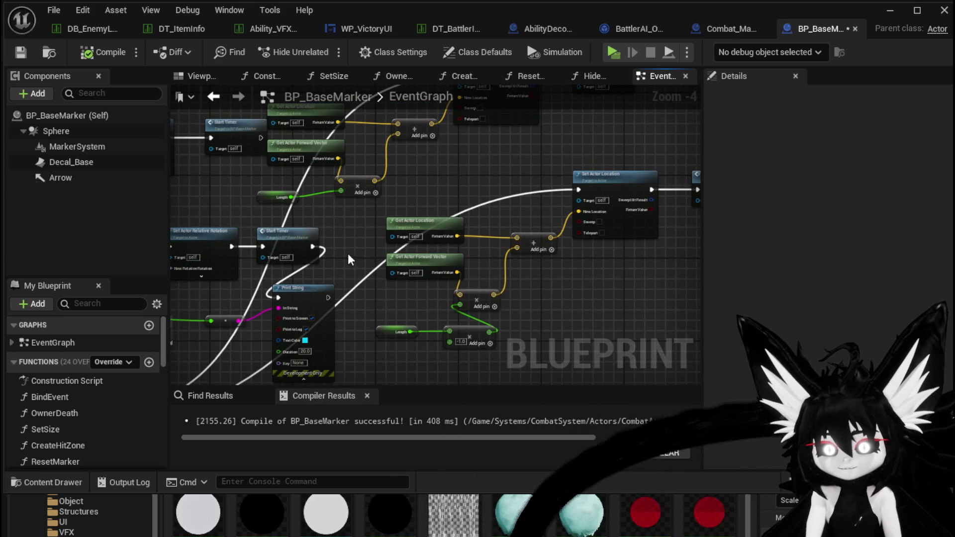
scroll(348, 258, down, 4)
drag(396, 332, 364, 213)
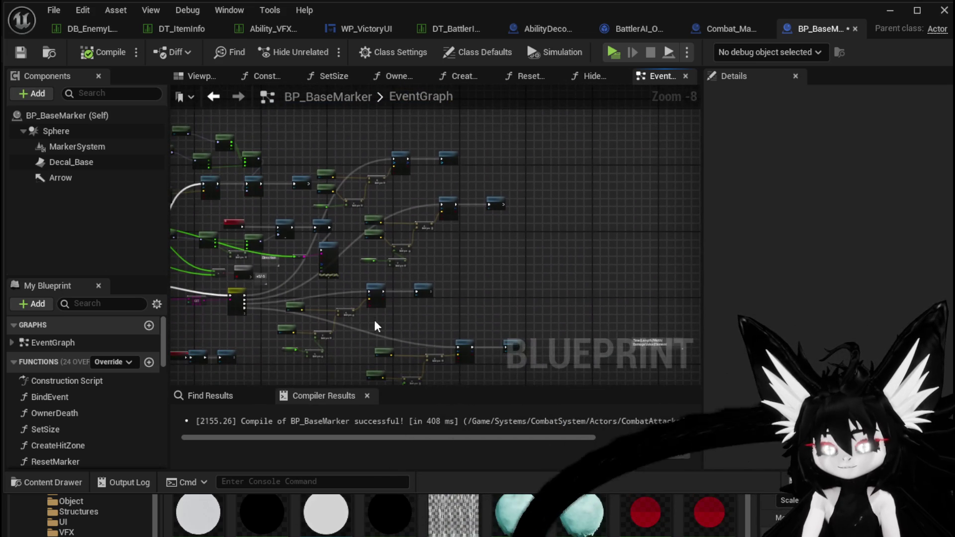
scroll(398, 270, up, 2)
scroll(425, 269, up, 4)
mouse_move(628, 286)
mouse_down()
mouse_move(529, 273)
mouse_move(459, 284)
mouse_move(458, 226)
mouse_up()
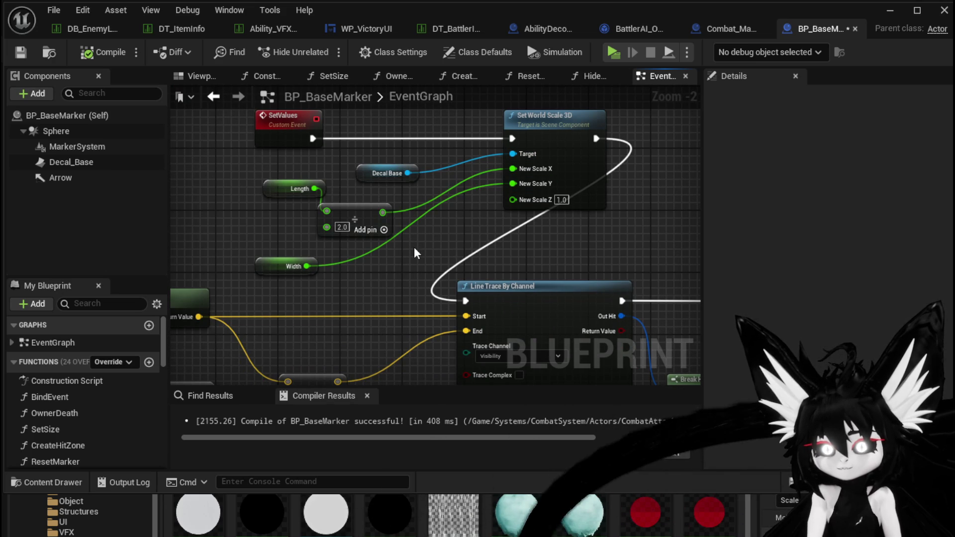
- Move the location nodes down out of the way and paste a copy of the scaling nodes
mouse_move(414, 247)
mouse_down()
mouse_move(384, 292)
mouse_move(456, 174)
mouse_move(561, 141)
mouse_move(686, 136)
mouse_move(337, 145)
mouse_move(207, 199)
mouse_move(174, 224)
mouse_move(358, 322)
mouse_move(554, 350)
mouse_move(355, 297)
mouse_move(503, 155)
mouse_up()
drag(356, 292, 278, 306)
drag(393, 201, 393, 198)
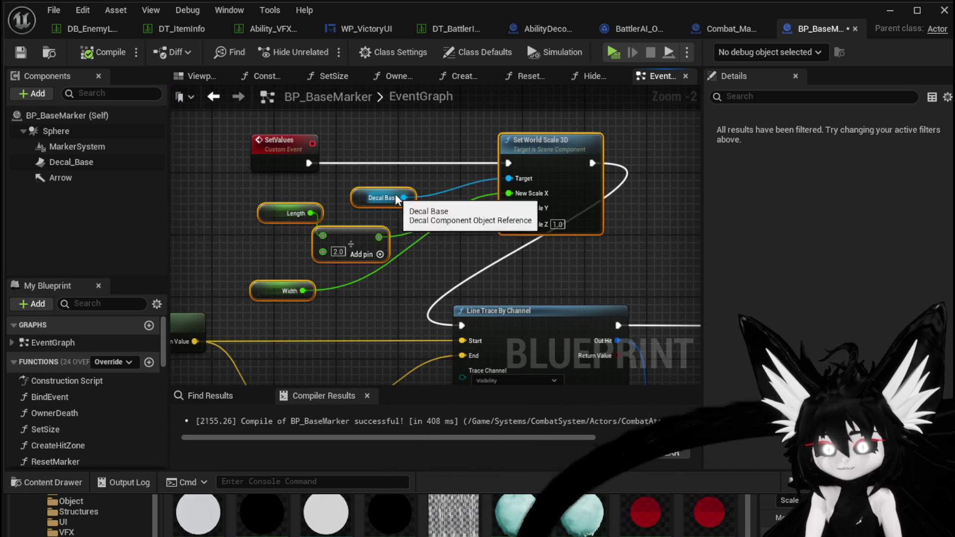
scroll(395, 184, down, 6)
scroll(388, 238, up, 4)
mouse_move(232, 298)
mouse_down()
mouse_move(503, 174)
mouse_move(655, 135)
mouse_up()
drag(606, 153, 606, 352)
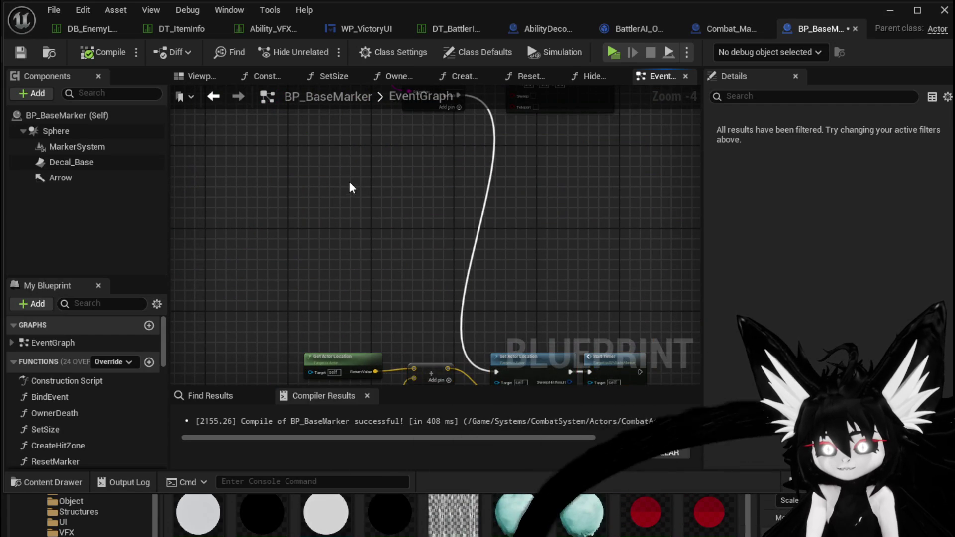
key(ctrl+v)
mouse_move(574, 179)
mouse_down()
mouse_move(431, 330)
mouse_move(503, 240)
mouse_up()
click(431, 330)
- Place Set World Scale 3D after the Increase case, chained into Set Actor Location
click(468, 228)
scroll(518, 244, up, 2)
mouse_move(500, 299)
mouse_down()
mouse_move(467, 167)
mouse_move(439, 187)
mouse_up()
mouse_move(522, 187)
mouse_down()
mouse_move(512, 188)
mouse_move(554, 180)
mouse_up()
mouse_move(509, 154)
mouse_down()
mouse_move(366, 262)
mouse_move(400, 275)
mouse_up()
- Regroup the Length, divide and Width nodes near each other and shift Decal Base right
drag(400, 275, 309, 186)
mouse_move(411, 212)
mouse_down()
mouse_move(398, 283)
mouse_move(398, 236)
mouse_up()
mouse_move(337, 341)
mouse_down()
mouse_move(229, 271)
mouse_move(221, 240)
mouse_up()
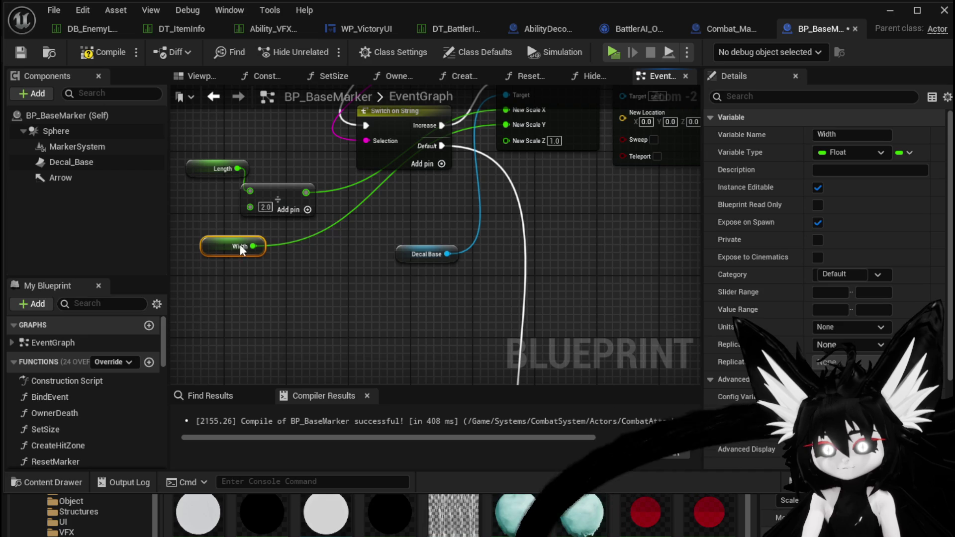
drag(415, 259, 486, 251)
drag(406, 221, 311, 314)
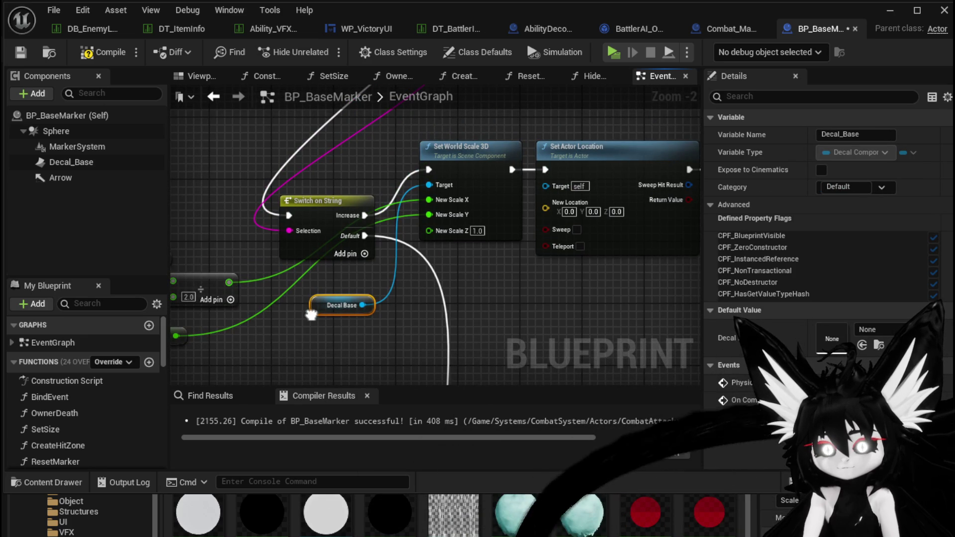
mouse_move(311, 314)
mouse_down()
mouse_move(376, 293)
mouse_move(444, 297)
mouse_up()
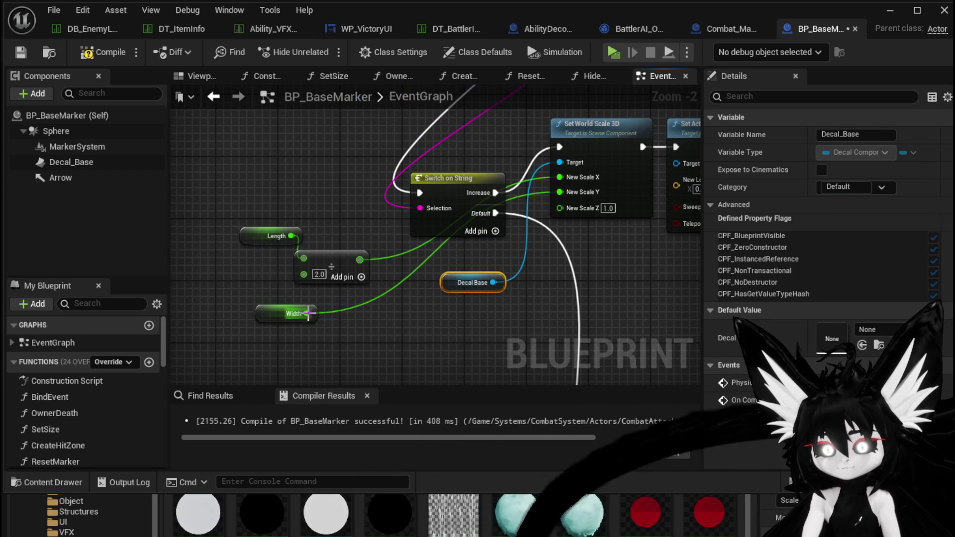
- Search 'get' and 'Set' nodes from the Width pin, cancelling both without adding anything
drag(306, 314, 340, 329)
text(get)
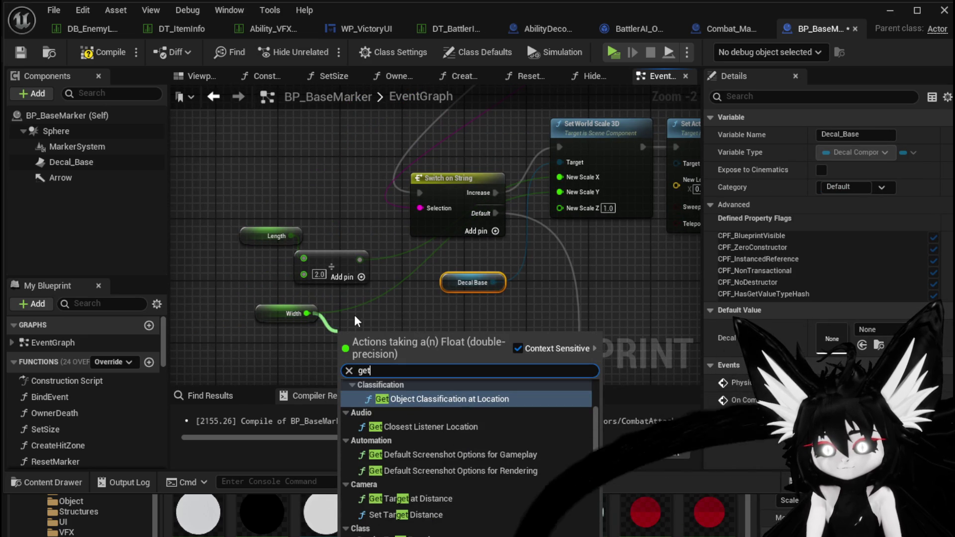
key(Escape)
drag(309, 288, 340, 313)
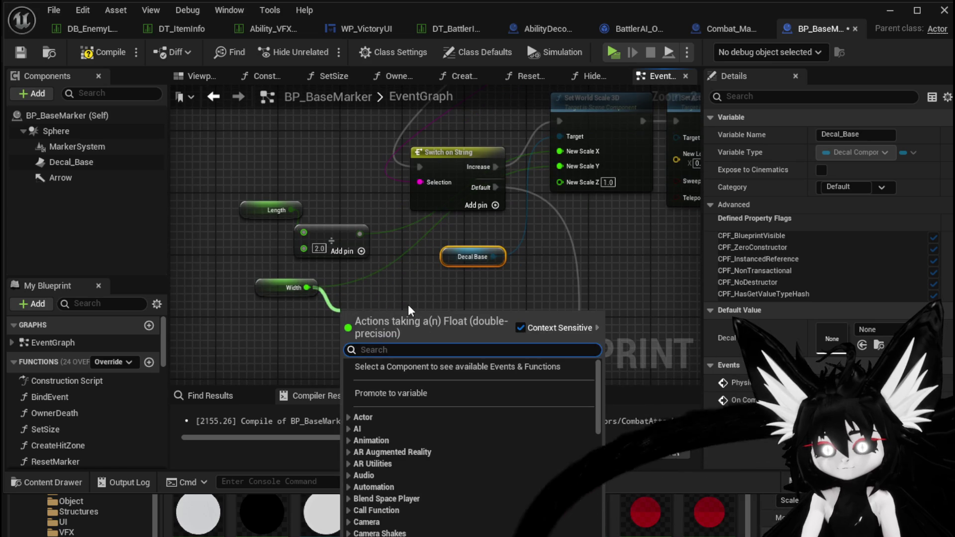
text(Set)
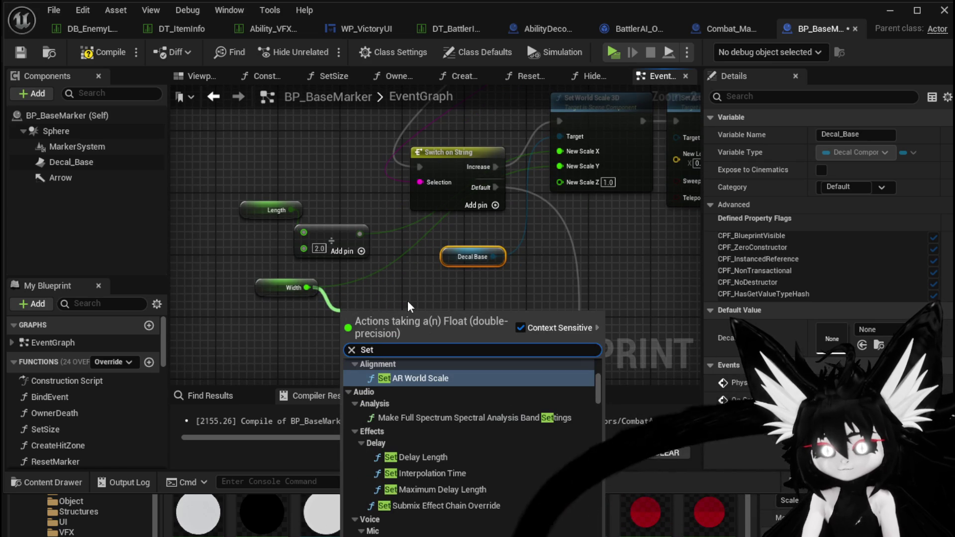
mouse_move(602, 387)
mouse_down()
mouse_move(608, 498)
mouse_move(608, 357)
mouse_move(614, 387)
mouse_up()
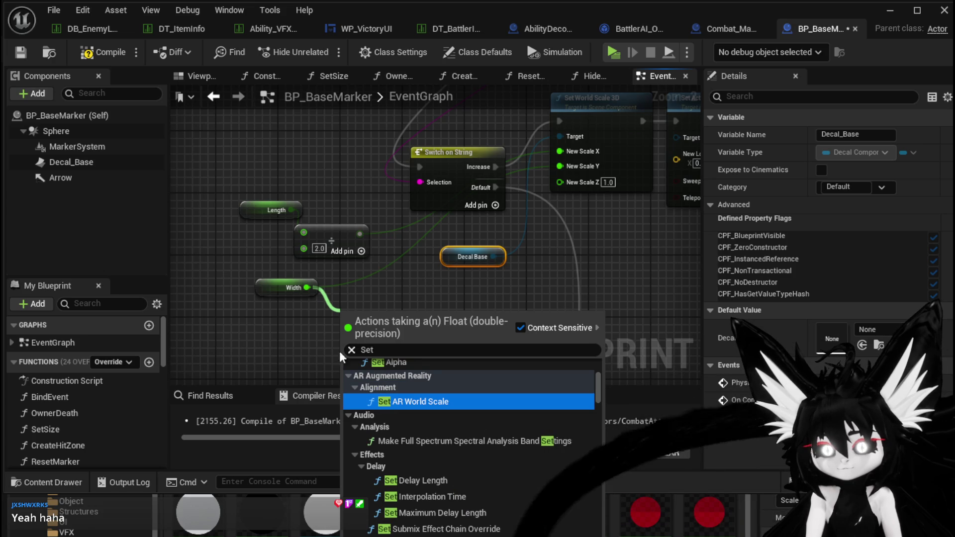
click(279, 374)
drag(497, 315, 367, 342)
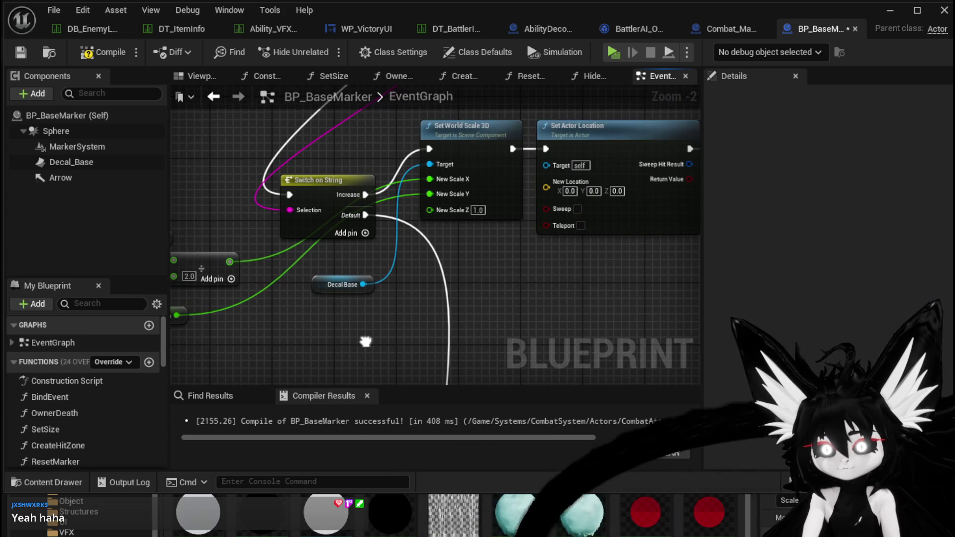
drag(304, 324, 465, 317)
- Reposition the Length/divide/Width group and Decal Base, and move Switch on String far left
drag(305, 230, 353, 312)
mouse_move(363, 254)
mouse_down()
mouse_move(294, 289)
mouse_move(398, 298)
mouse_move(561, 244)
mouse_move(455, 284)
mouse_move(464, 302)
mouse_move(637, 266)
mouse_move(443, 326)
mouse_move(450, 360)
mouse_up()
drag(484, 298, 569, 266)
drag(477, 181, 253, 165)
- Add Length and Width getters and a Multiply node wired from Length
click(186, 299)
scroll(92, 440, down, 5)
scroll(92, 431, down, 8)
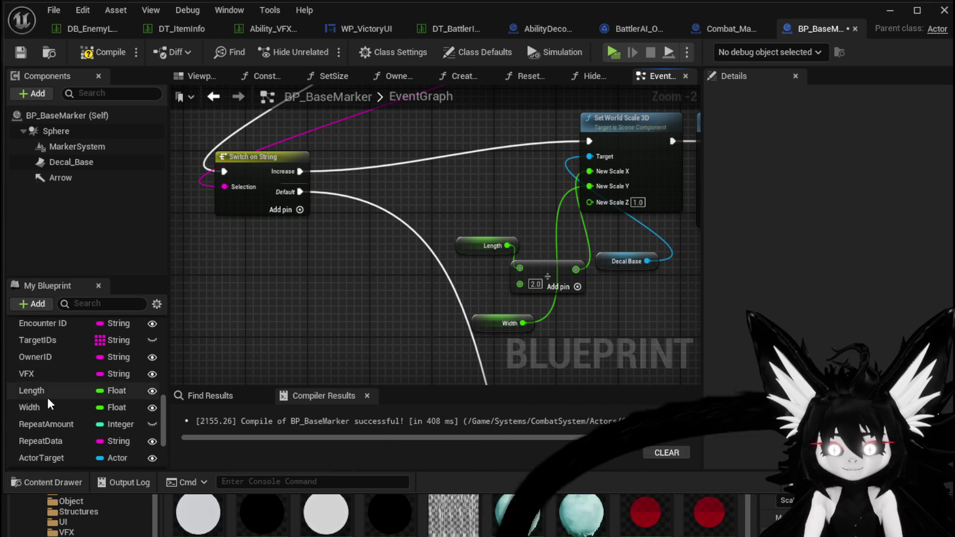
drag(47, 395, 212, 259)
click(251, 282)
drag(65, 402, 233, 297)
click(237, 297)
drag(260, 261, 325, 261)
text(multiply)
click(358, 379)
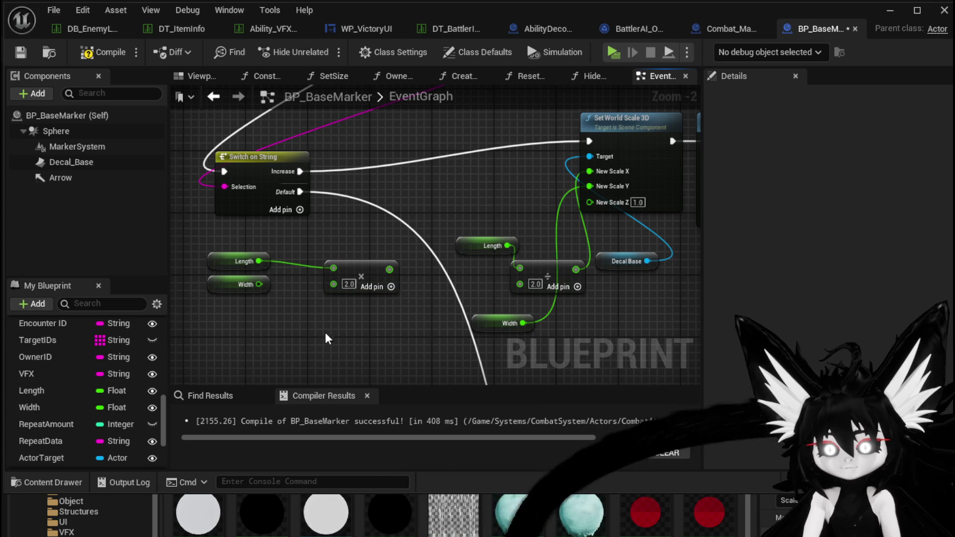
drag(368, 259, 353, 252)
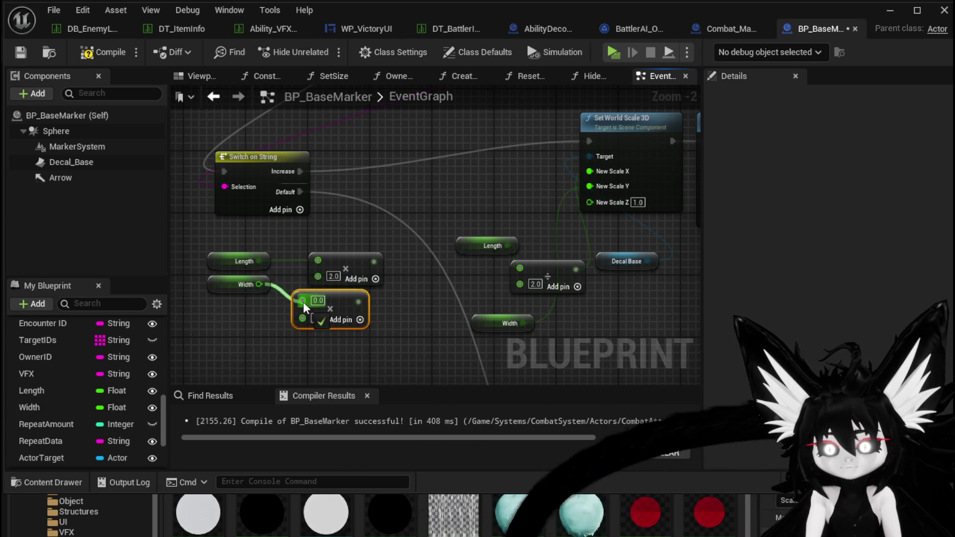
- Add SET Length and SET Width to the Increase chain, fed by the doubled values
drag(163, 352, 332, 172)
click(374, 213)
drag(30, 408, 453, 174)
click(476, 211)
drag(387, 177, 402, 178)
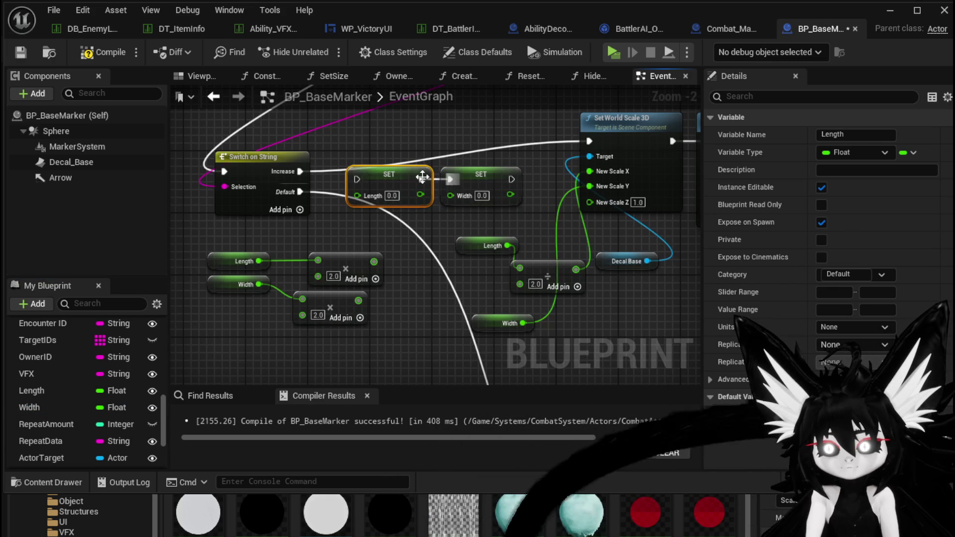
drag(342, 208, 357, 195)
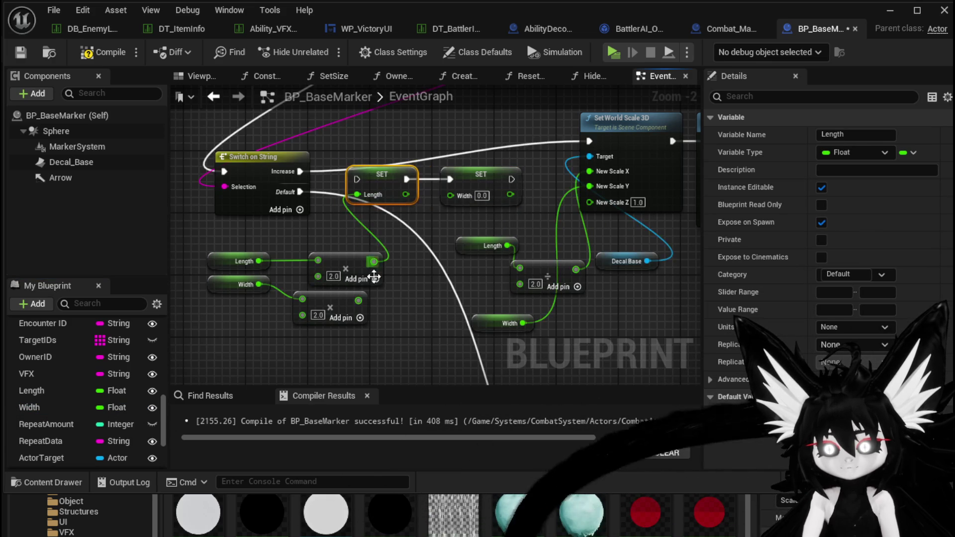
mouse_move(358, 301)
mouse_down()
mouse_move(451, 194)
mouse_move(612, 143)
mouse_up()
- Paste a copy of the location-offset nodes and wire its result into New Location
scroll(517, 147, down, 1)
drag(517, 147, 259, 186)
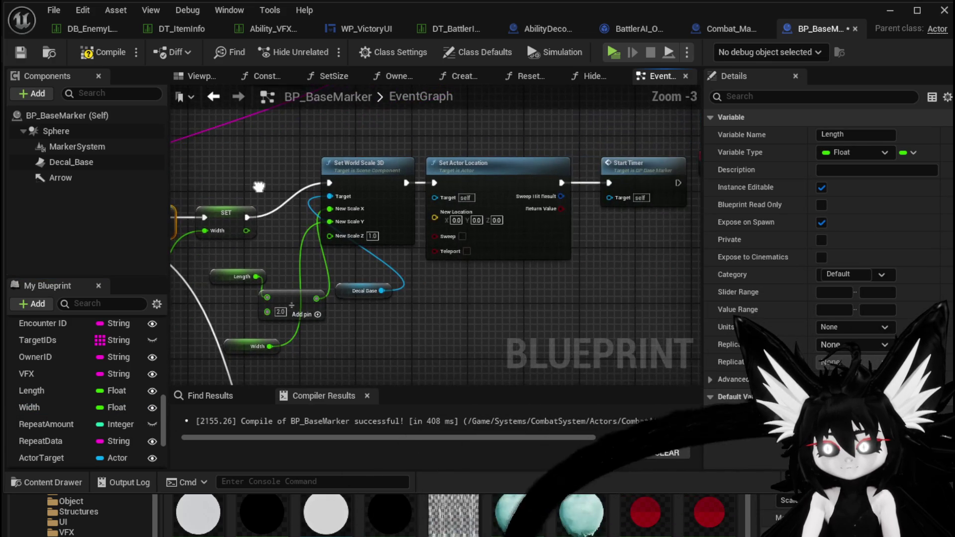
drag(420, 301, 416, 224)
scroll(416, 224, down, 3)
drag(316, 246, 420, 341)
ctrl+click(440, 279)
scroll(344, 301, up, 4)
scroll(348, 298, down, 1)
click(383, 279)
key(ctrl+v)
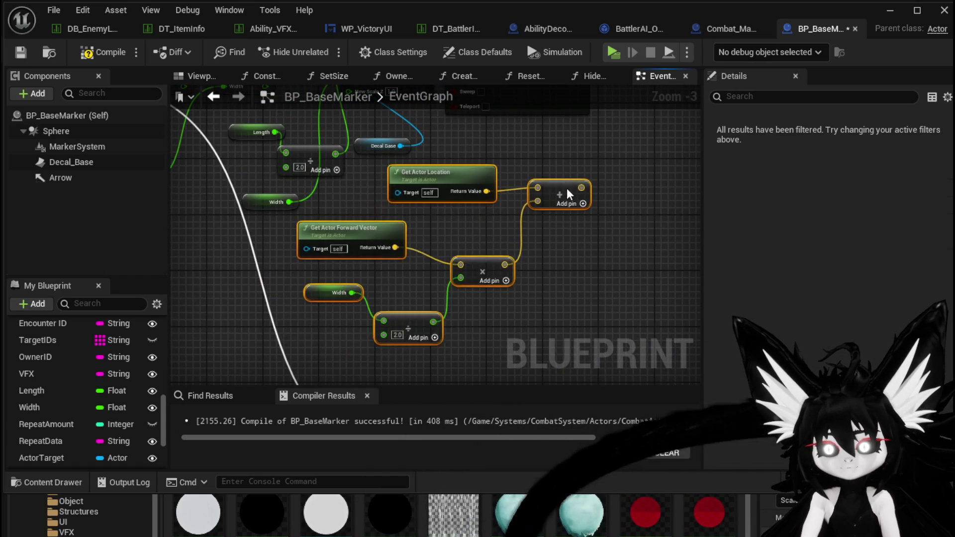
drag(453, 295, 474, 323)
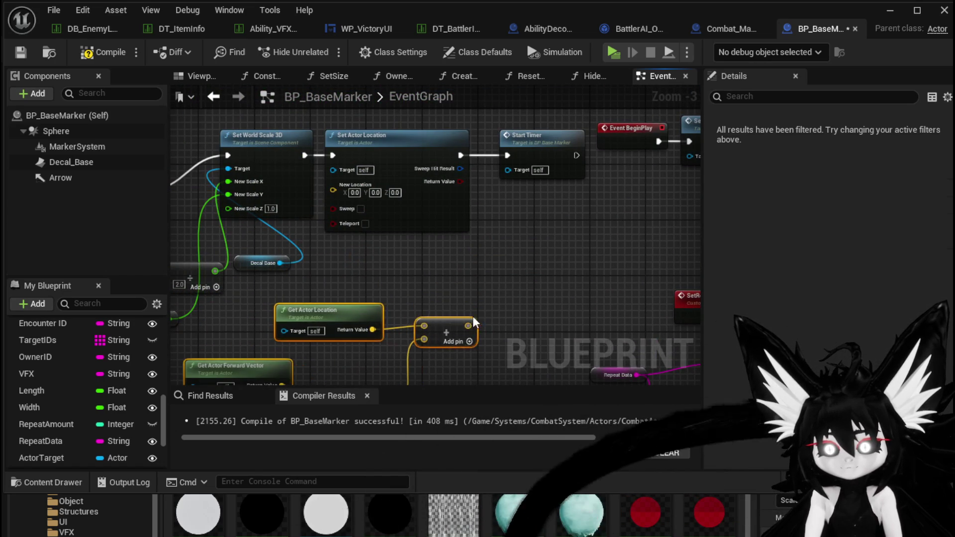
drag(337, 192, 337, 193)
scroll(348, 204, down, 3)
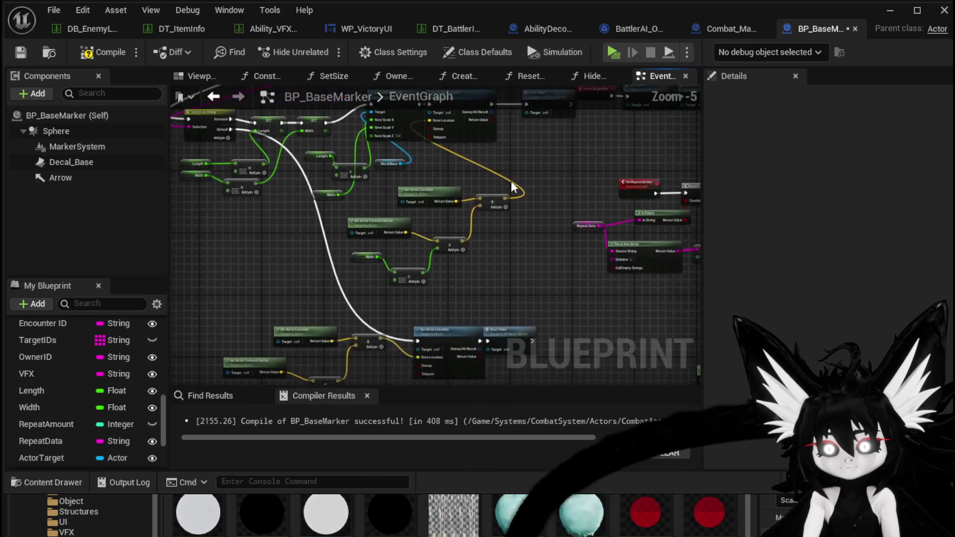
scroll(362, 208, up, 1)
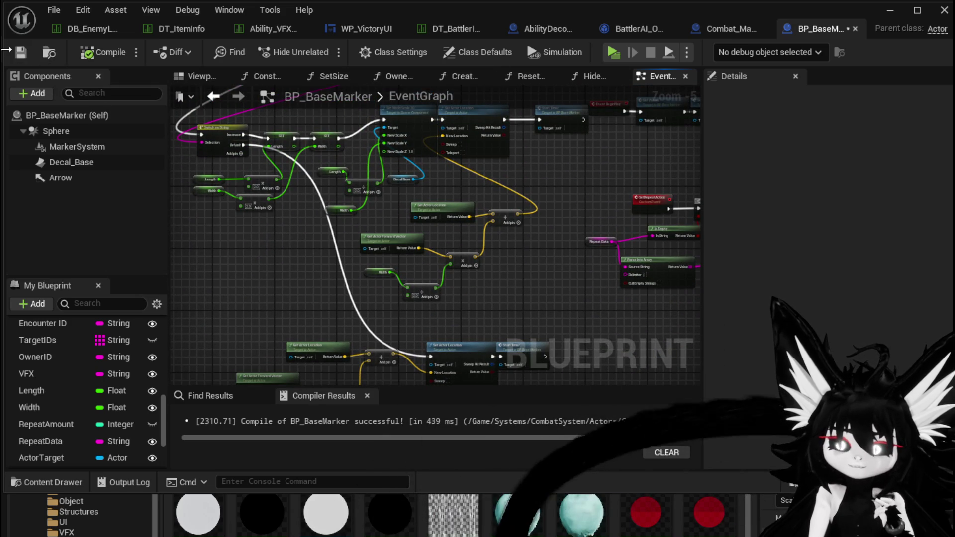
- Run a standalone playtest, walk into the slime, accept the battle, then stop the session
click(890, 10)
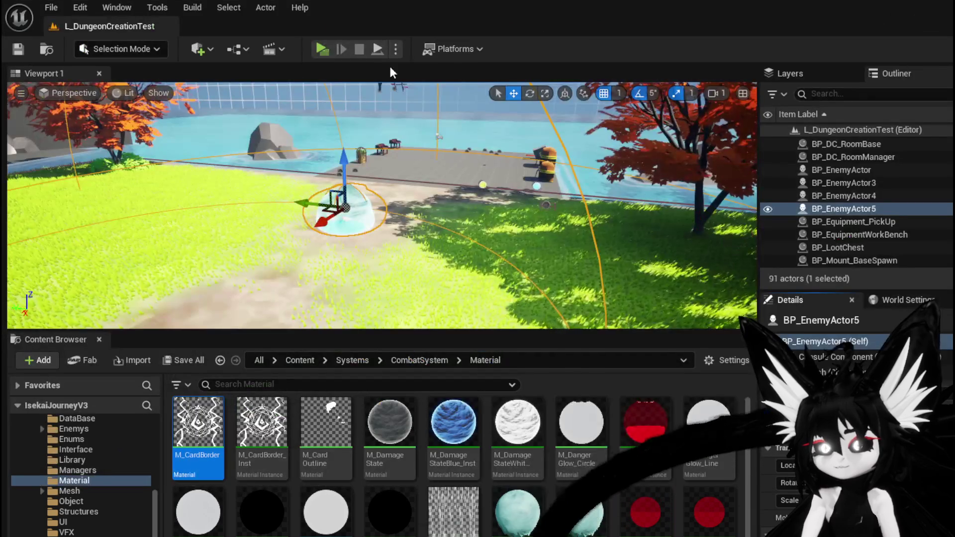
click(329, 51)
key(w)
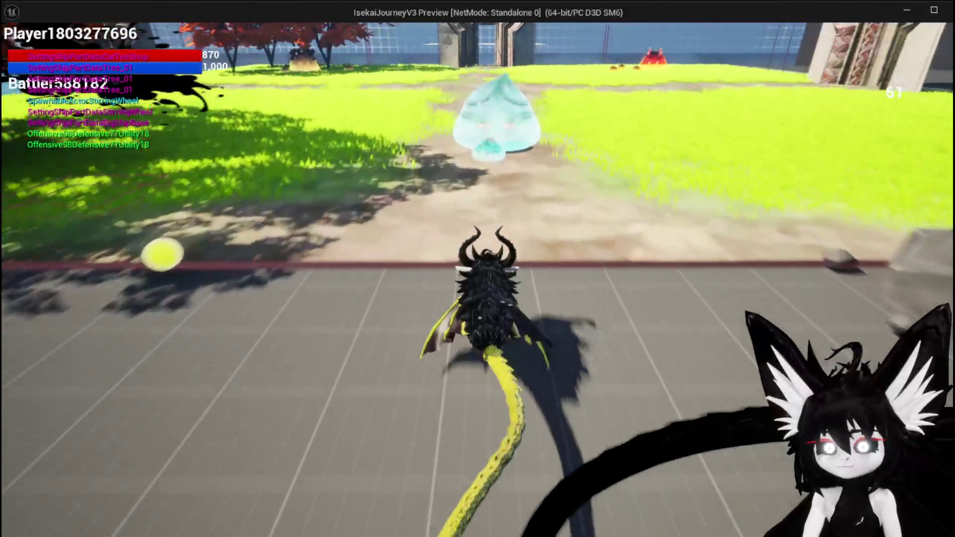
key(w)
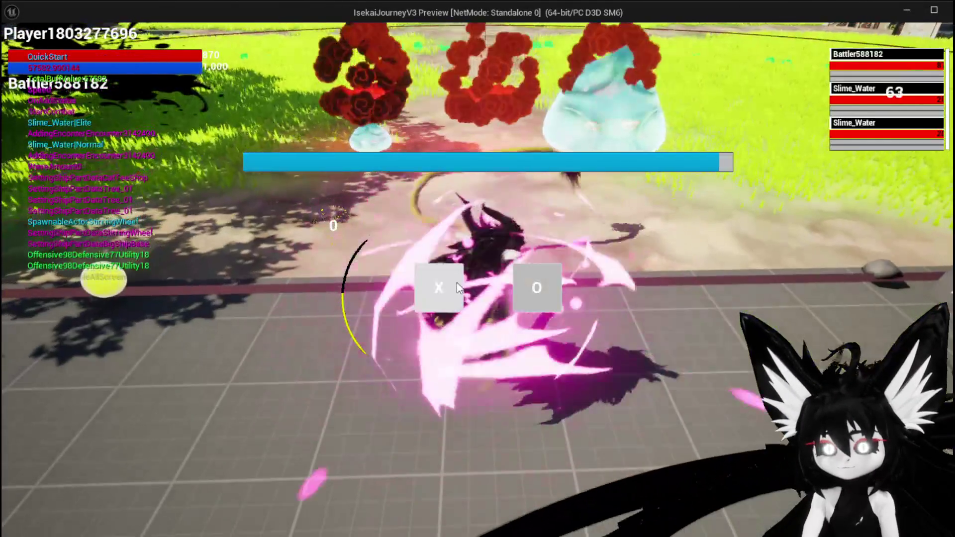
click(457, 284)
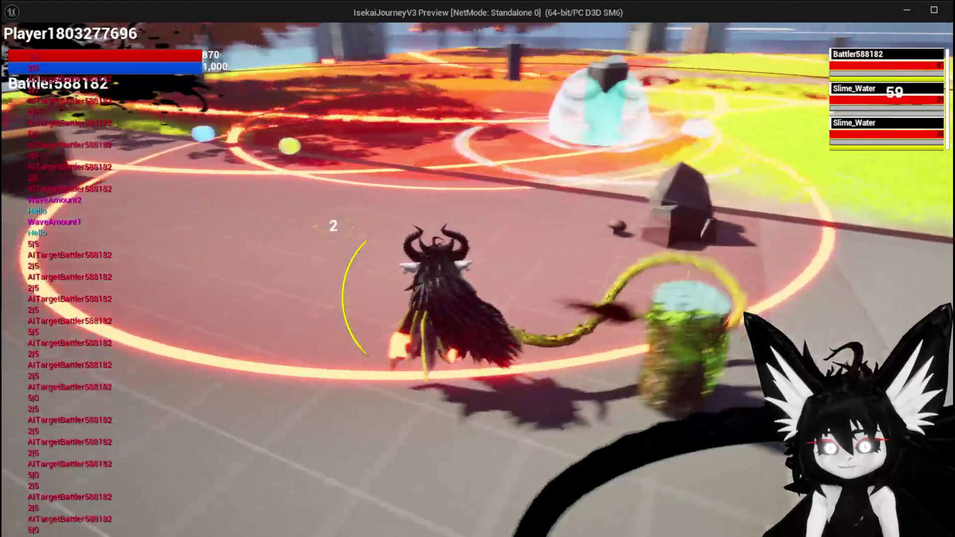
key(alt+Tab)
key(Escape)
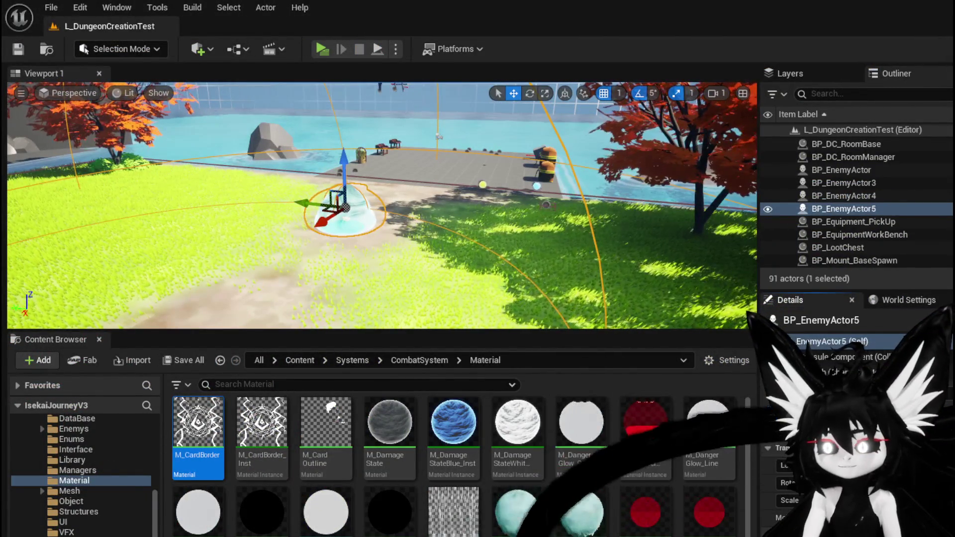
- Compile BP_BaseMarker with Width feeding the forward multiply, then switch to BattlerAI_Object
key(alt+Tab)
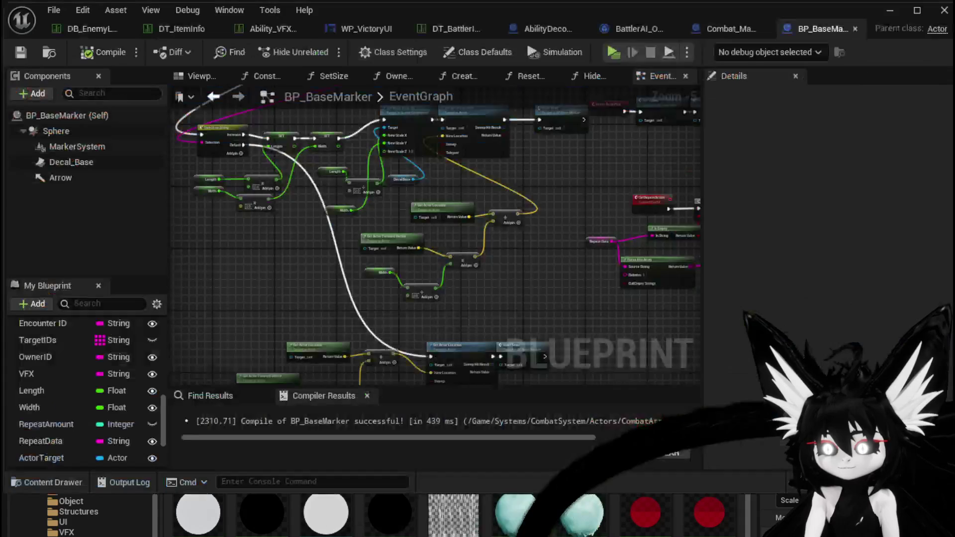
scroll(348, 229, up, 5)
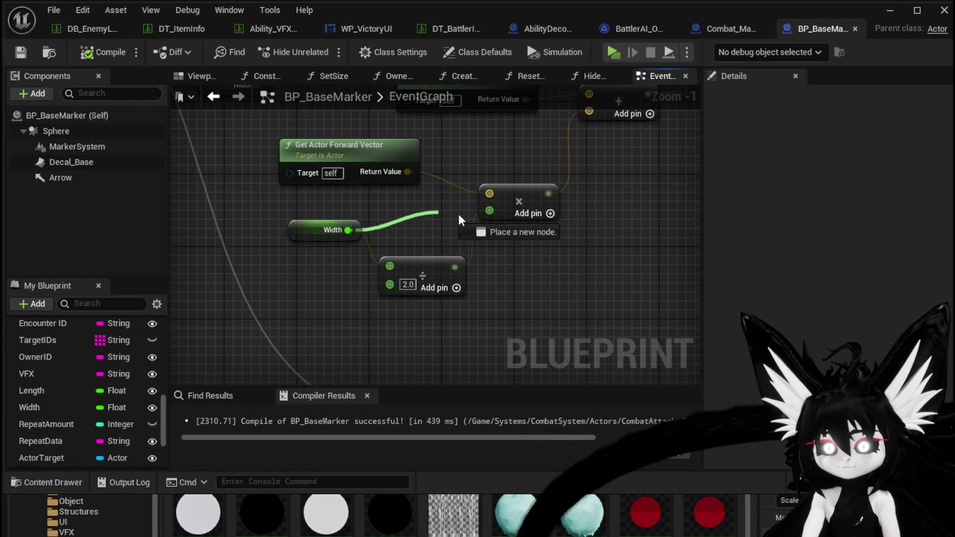
scroll(521, 247, down, 2)
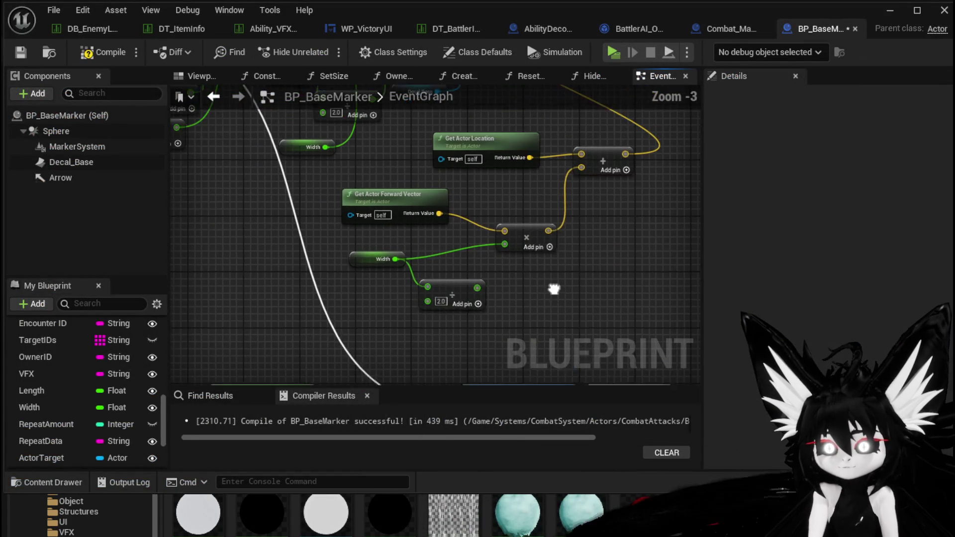
click(22, 56)
mouse_move(383, 296)
mouse_down()
mouse_move(314, 208)
mouse_move(421, 305)
mouse_move(348, 249)
mouse_up()
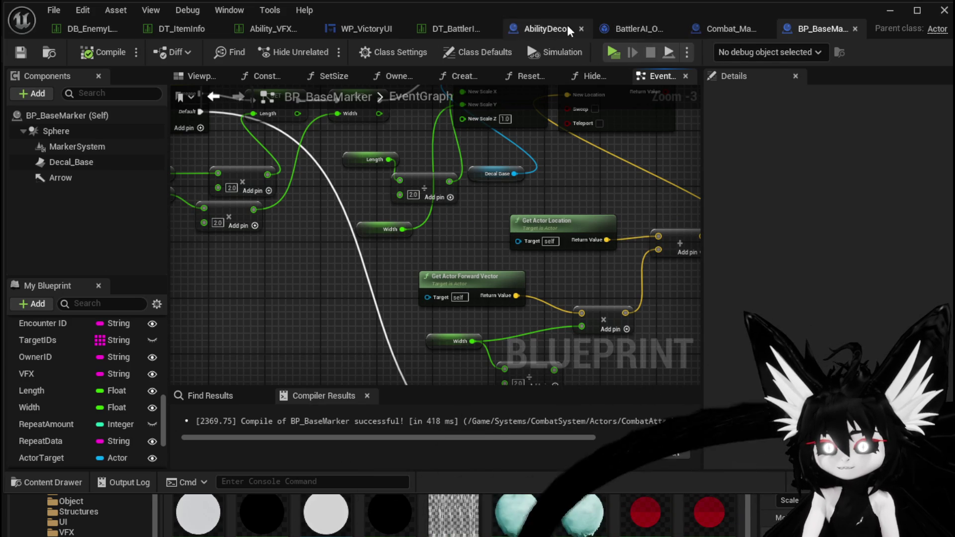
click(634, 31)
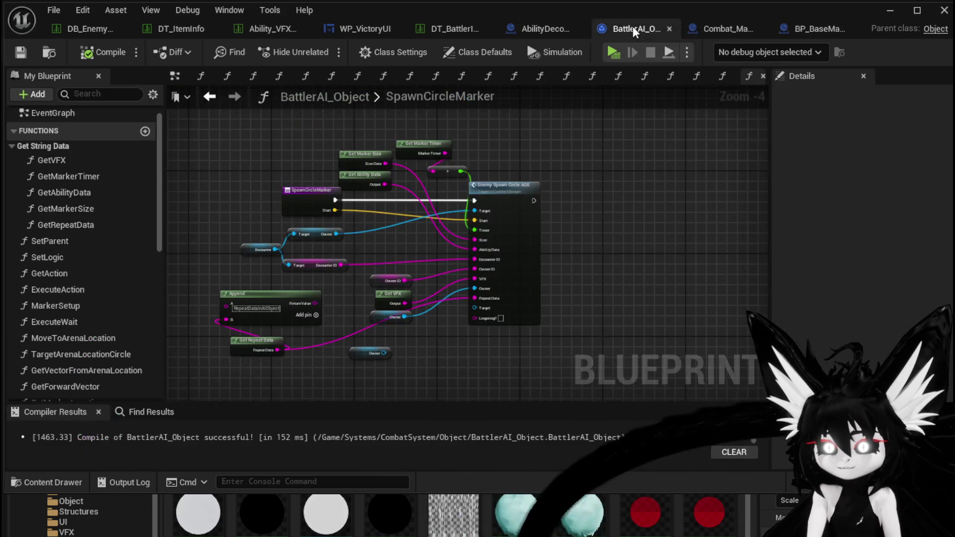
- Change the CombatLogic entry's trailing 5 to 2 and save DT_Battler
click(451, 28)
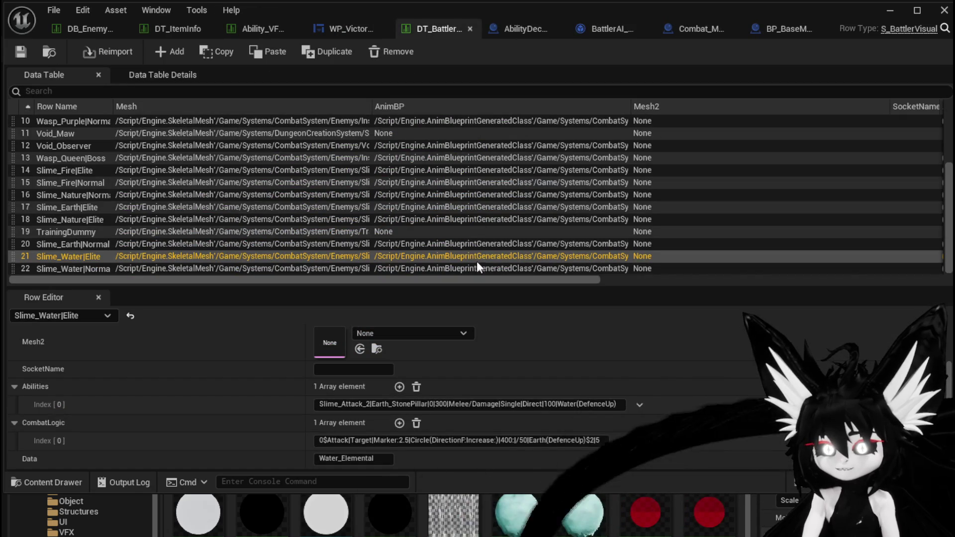
click(599, 442)
key(BackSpace)
text(2)
key(Return)
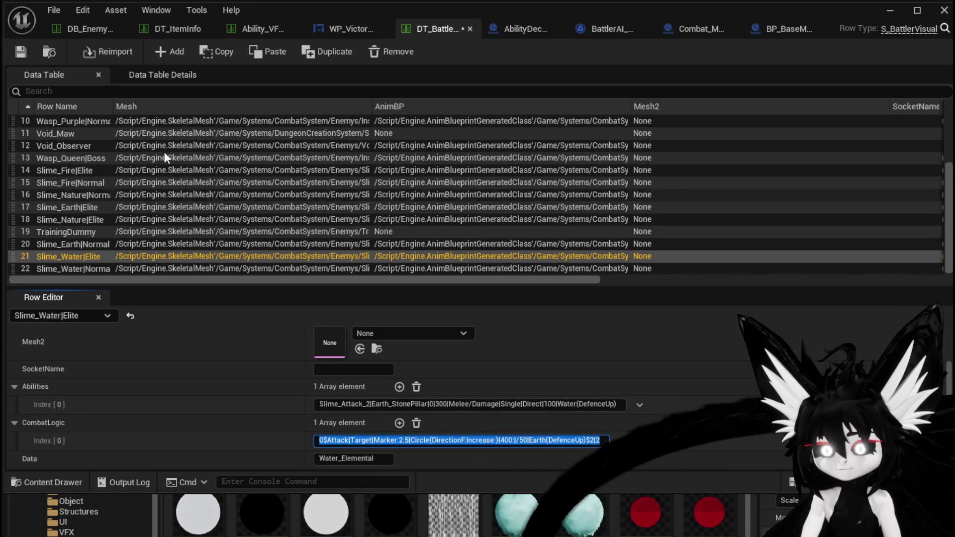
click(23, 55)
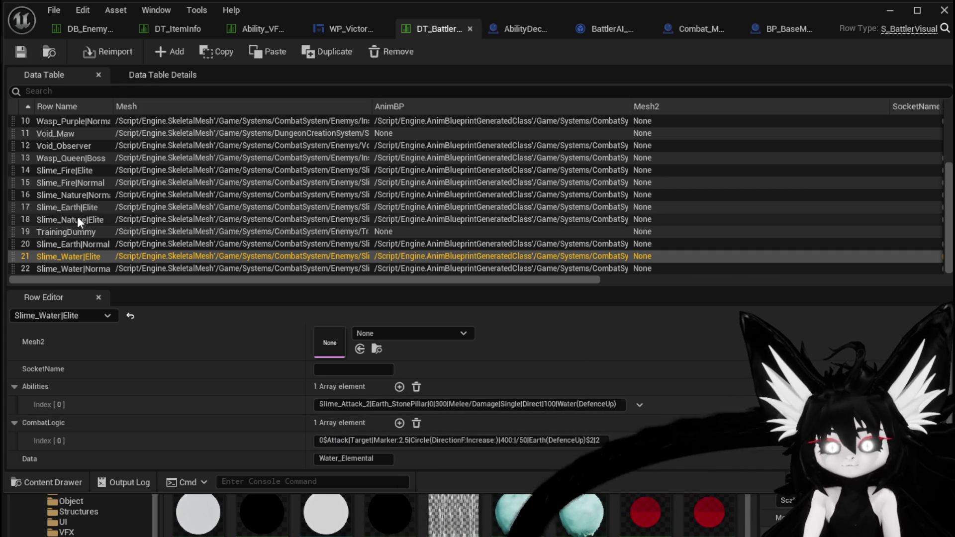
- Check the Slime_Fire|Normal and Slime_Earth|Elite abilities and copy the Slime_Attack_2 name
click(83, 188)
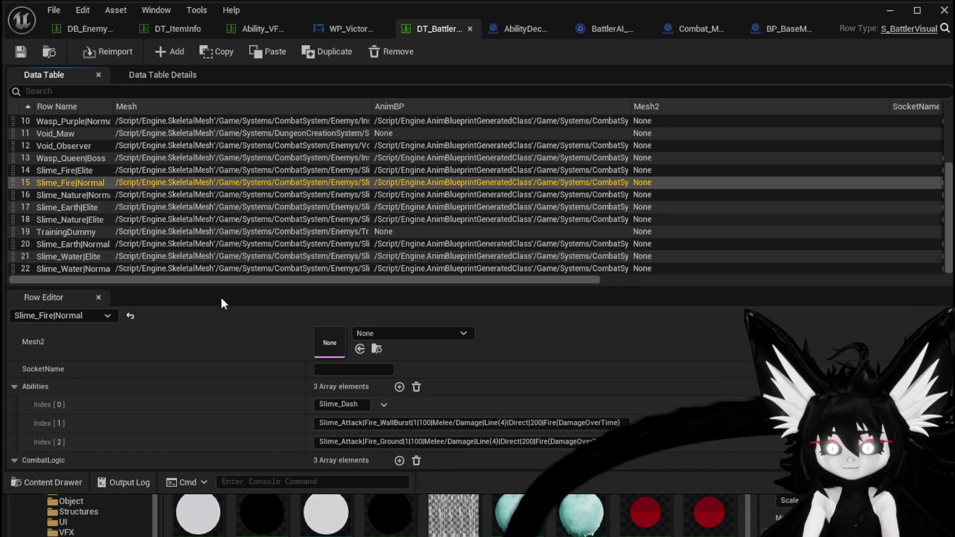
scroll(238, 392, down, 2)
click(339, 363)
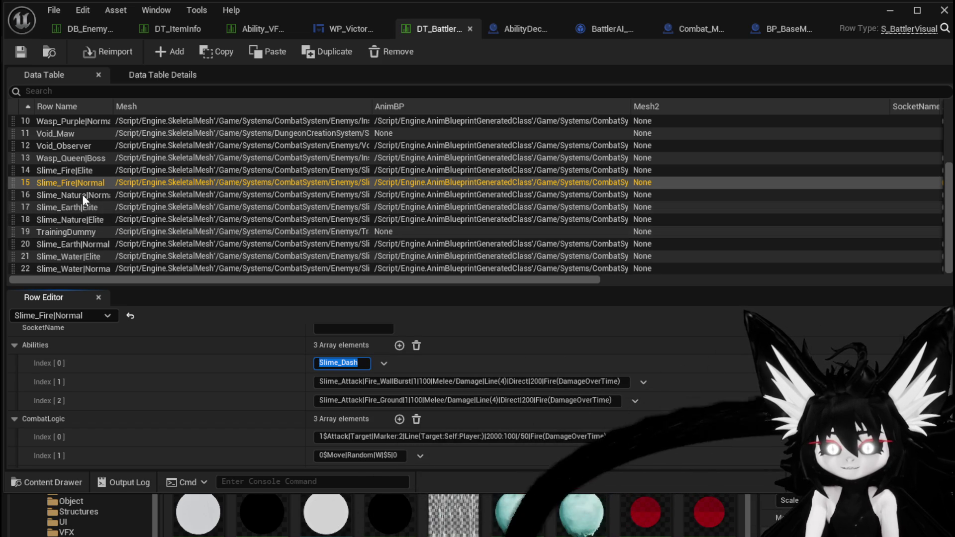
click(88, 207)
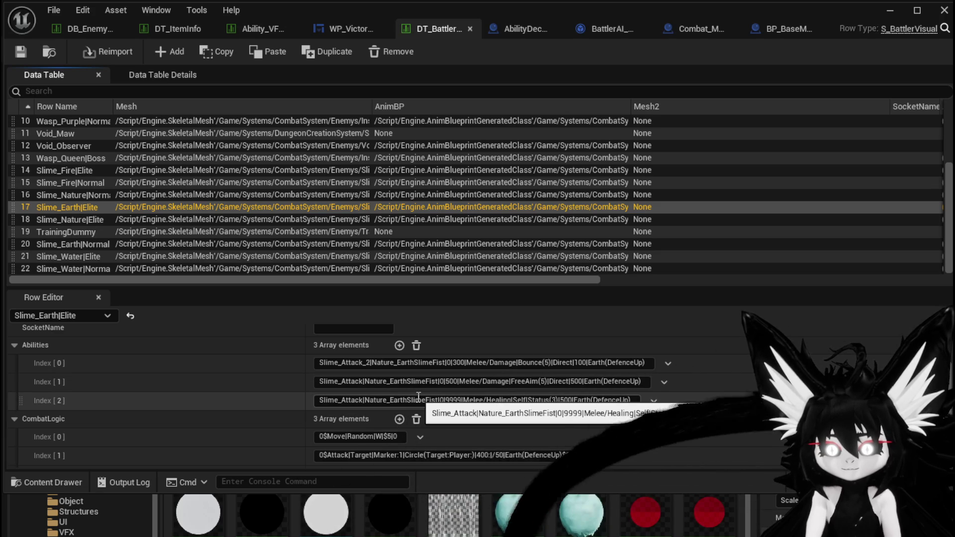
double_click(343, 363)
key(ctrl+c)
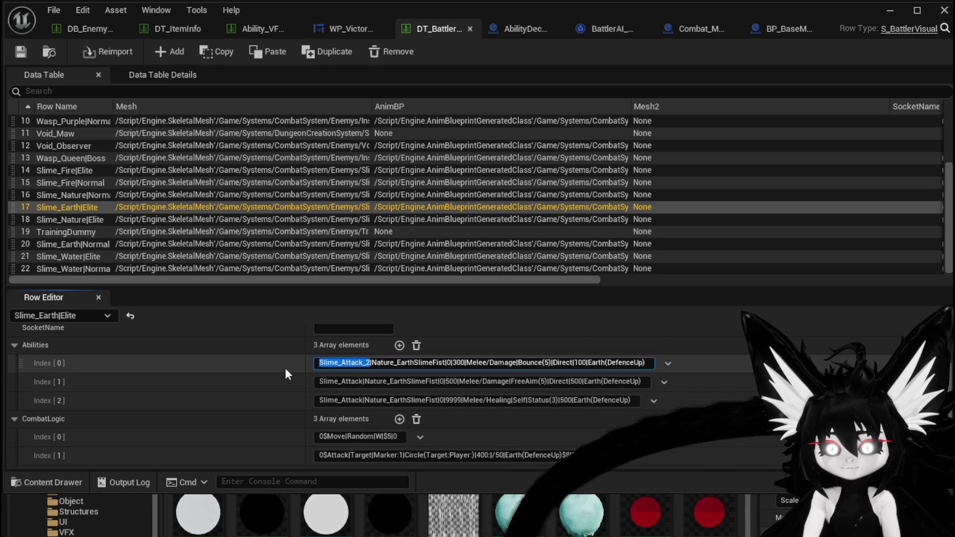
- Add Slime_Attack_2 as a second ability on Slime_Water|Normal, then delete that extra entry
click(75, 268)
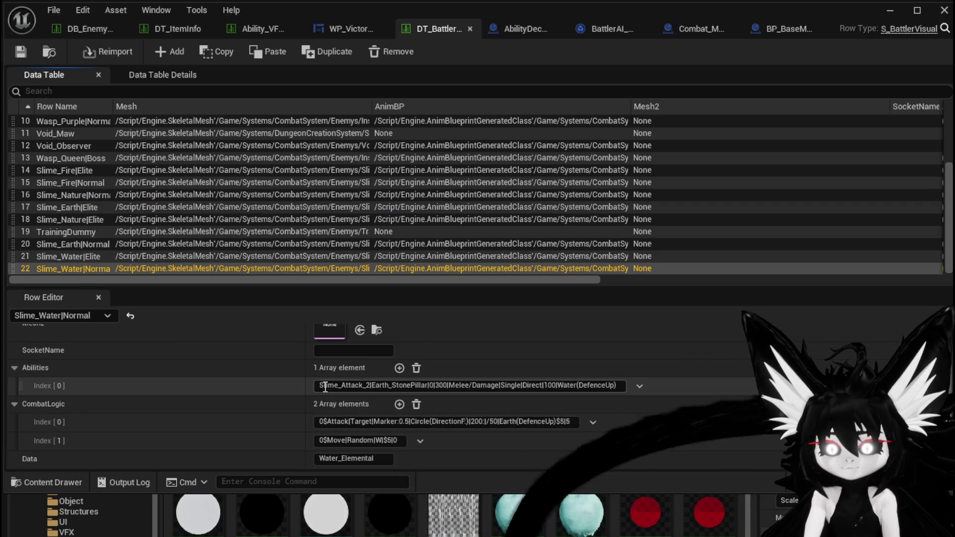
click(399, 368)
click(347, 404)
key(ctrl+v)
key(ctrl+a)
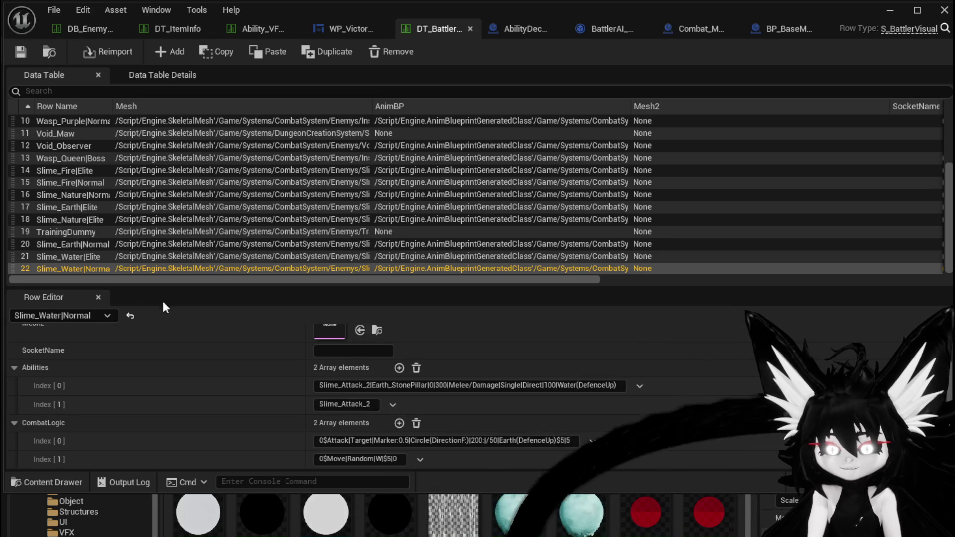
click(372, 404)
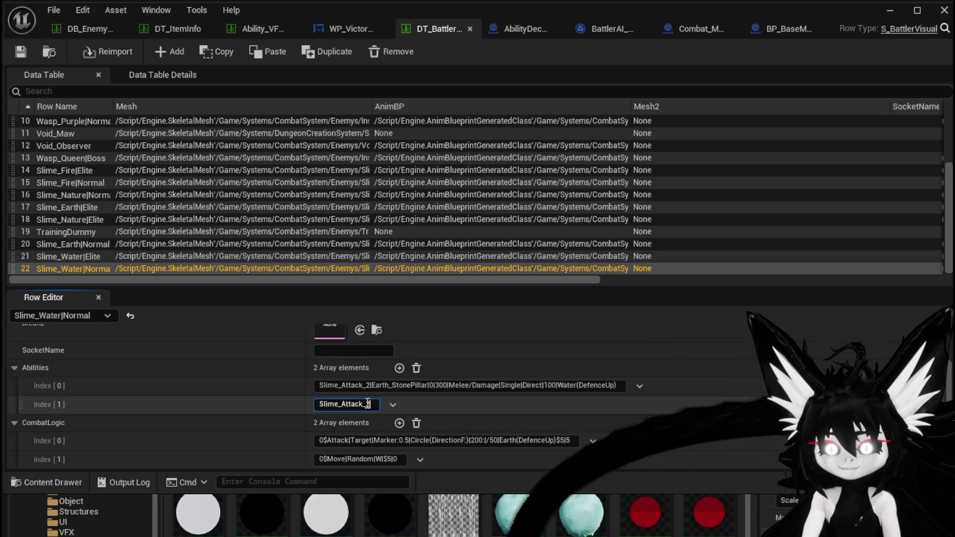
click(393, 404)
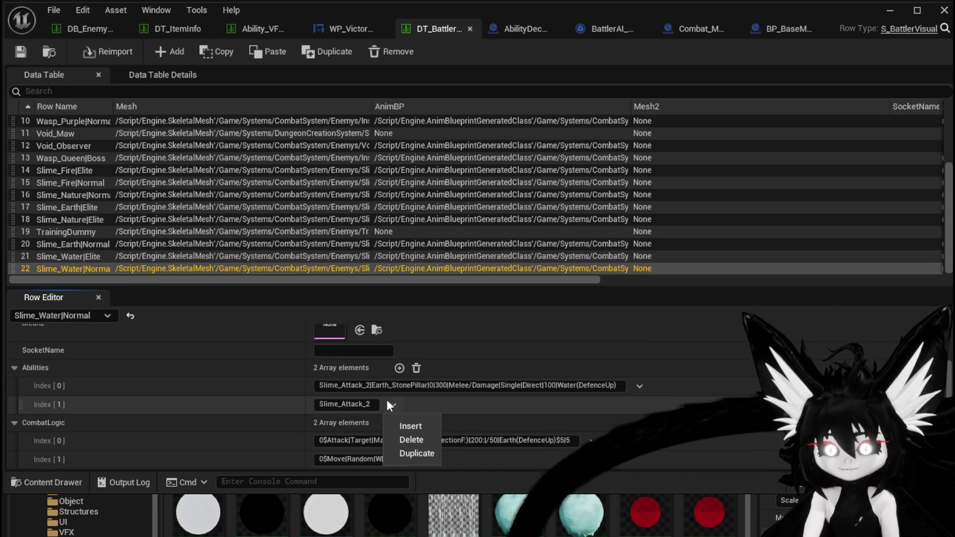
click(416, 440)
- Add a second Abilities entry, Slime_Attack_2, to the Slime_Water|Elite row
click(101, 256)
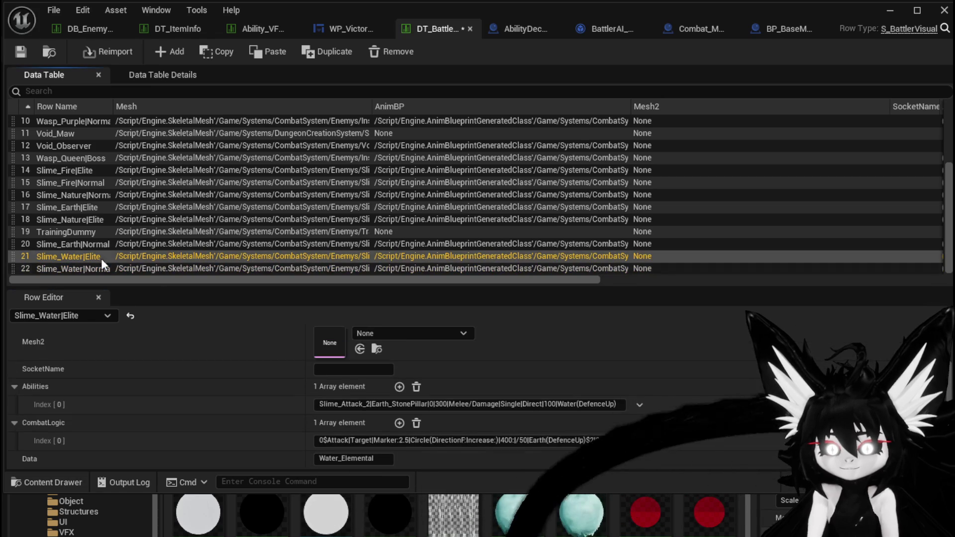
click(400, 386)
click(387, 423)
key(ctrl+a)
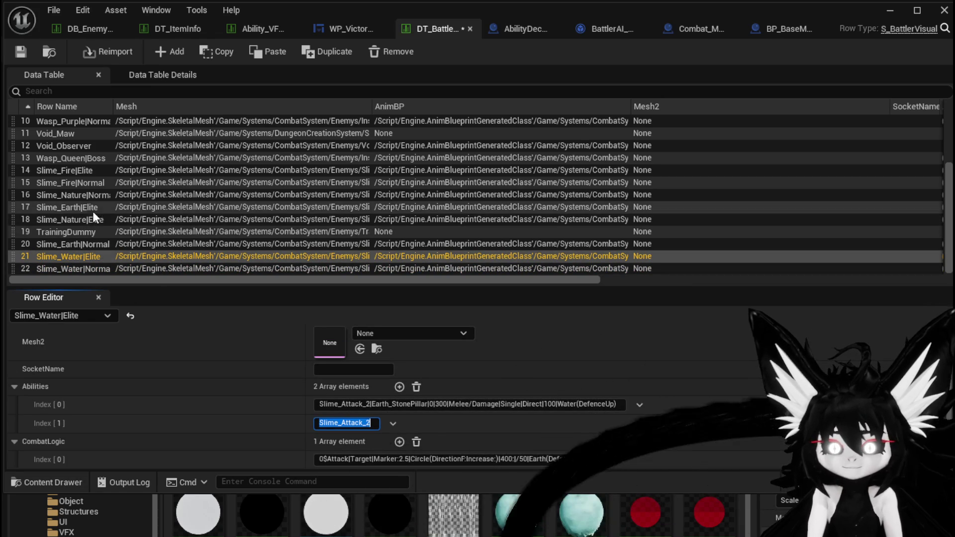
- Copy Slime_Fire|Normal's random-move CombatLogic into a new Slime_Water|Elite entry, changing $5 to $3
click(78, 186)
scroll(369, 414, down, 3)
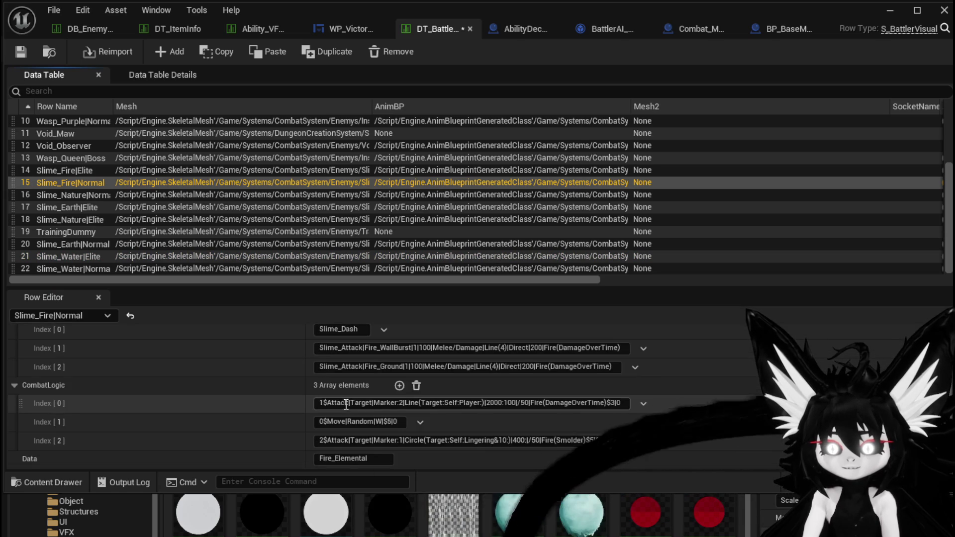
click(399, 421)
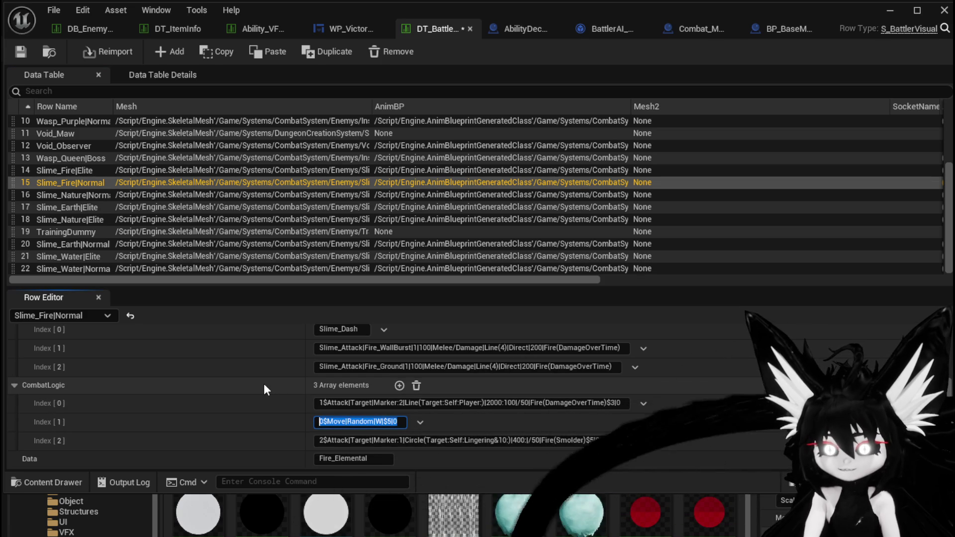
click(88, 257)
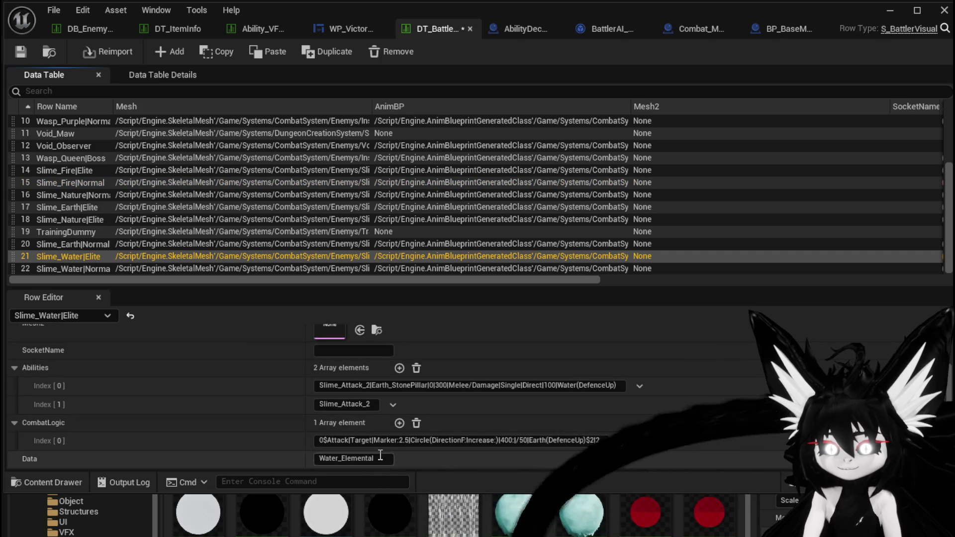
click(399, 423)
click(333, 458)
text(0$Move|Random|W|$5|0)
scroll(331, 438, down, 1)
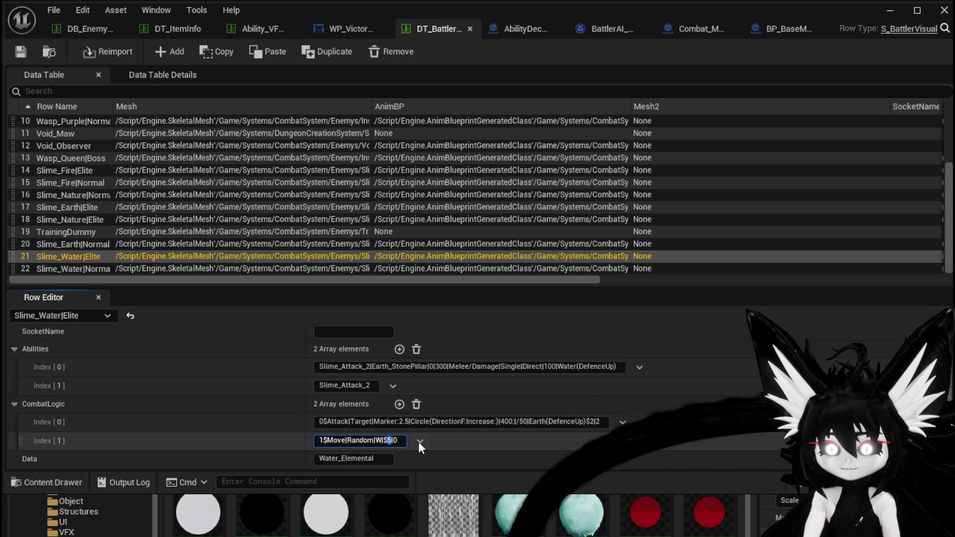
text(3)
key(Return)
- Save the battler table and launch Play in New Window, walking toward the slimes
click(12, 48)
click(889, 9)
click(317, 43)
key(w)
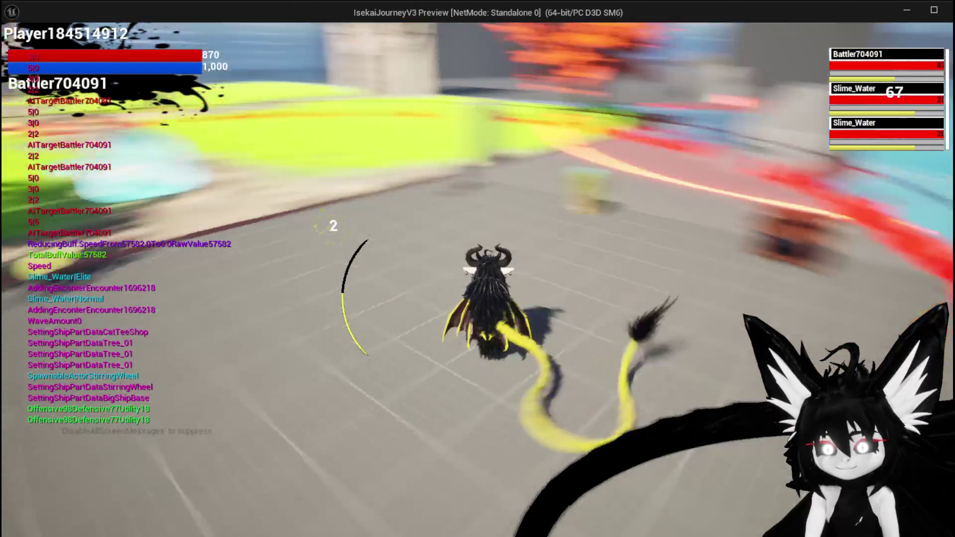
- Move around the arena watching the water slimes' attack markers, then stop the playtest
key(w)
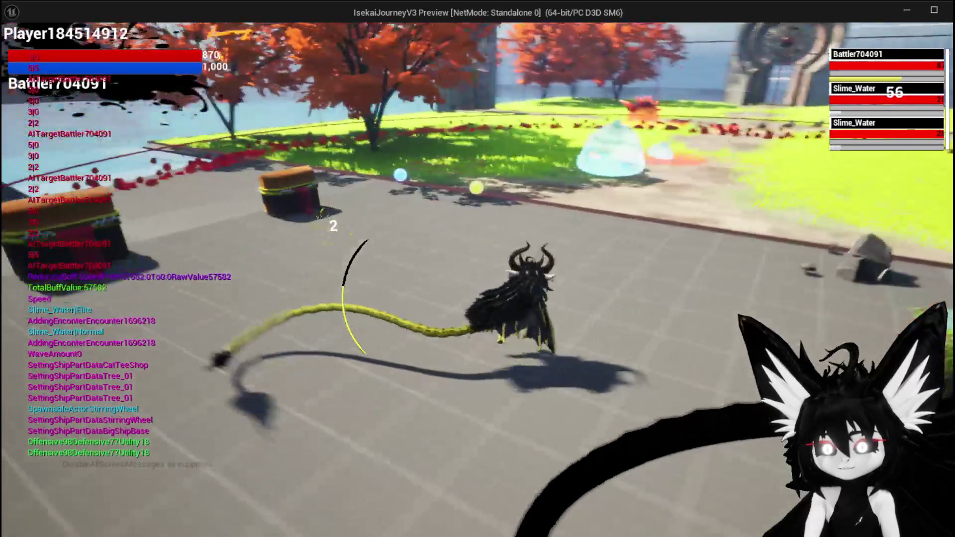
key(w)
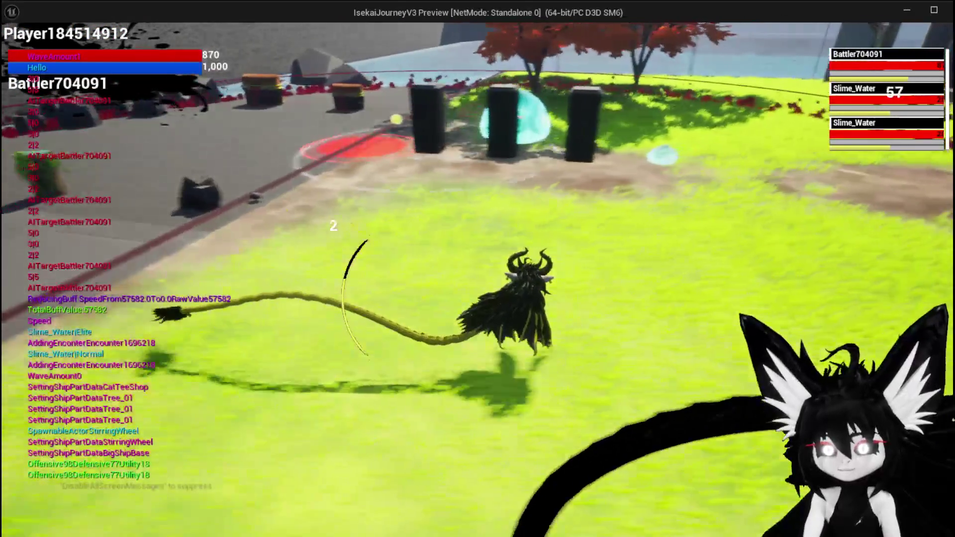
key(w)
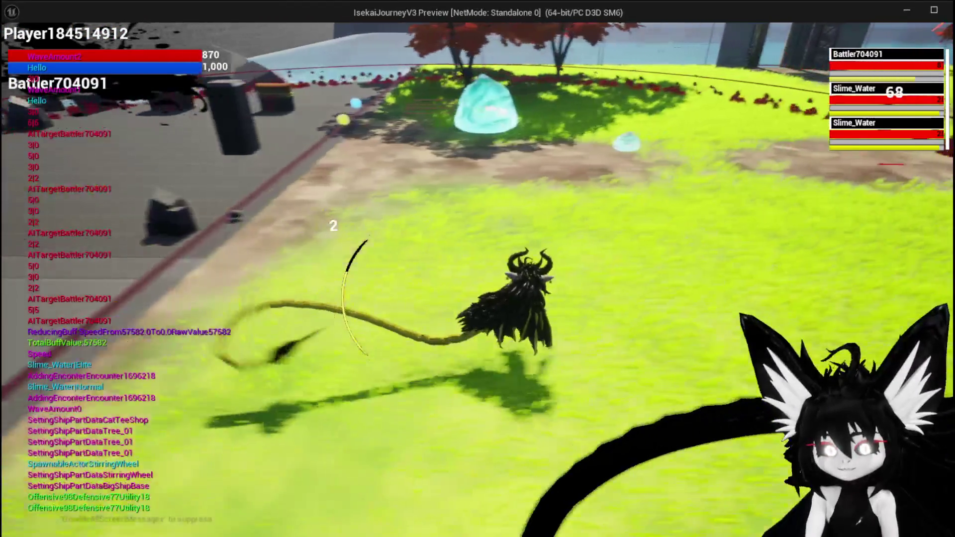
key(w)
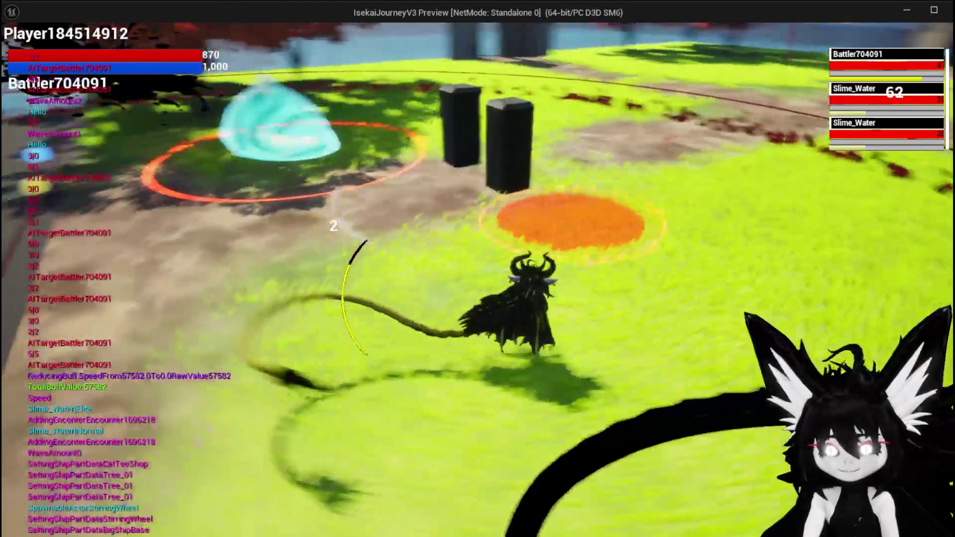
key(Escape)
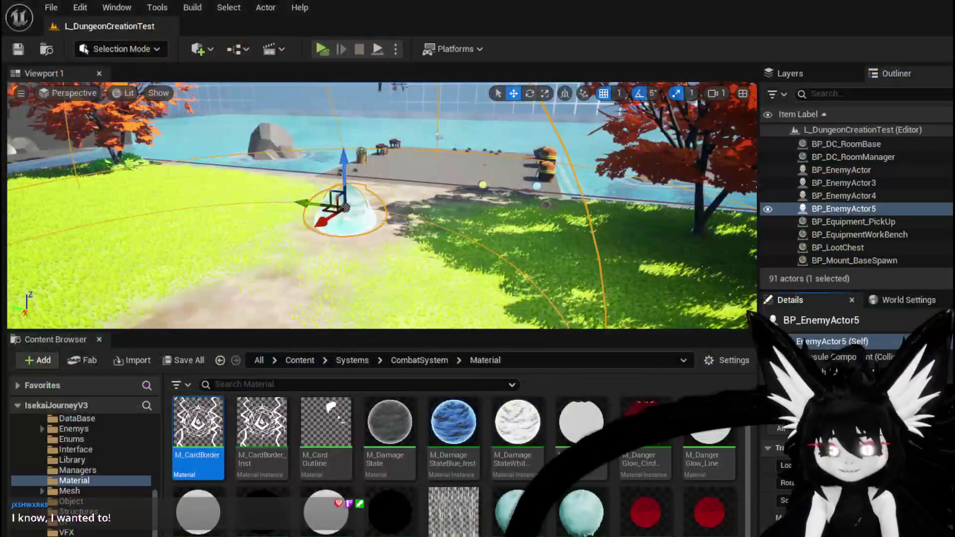
- Save all, then wire the Division output into the Multiply's second pin and compile BP_BaseMarker
key(ctrl+s)
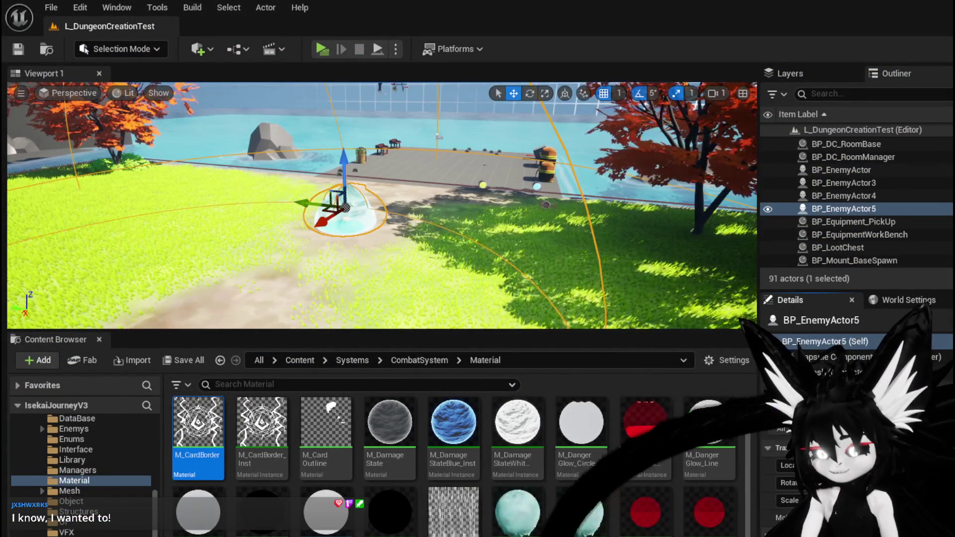
key(alt+Tab)
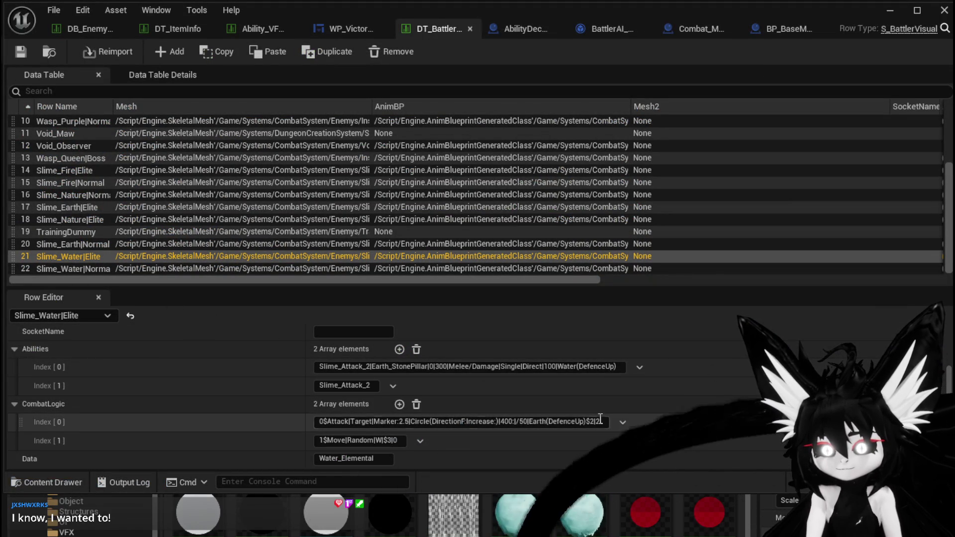
click(781, 31)
scroll(478, 292, up, 3)
drag(481, 286, 509, 241)
click(24, 53)
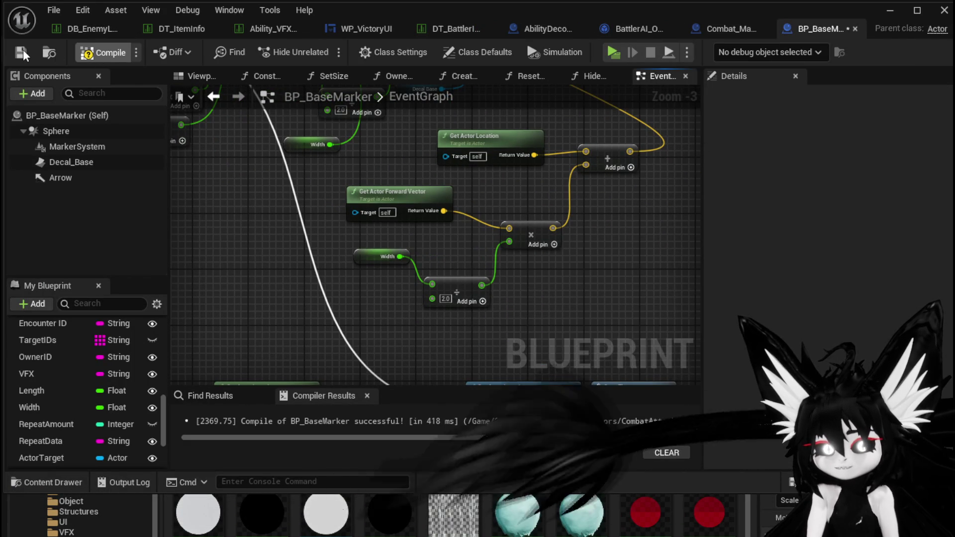
- Return to the battler data table and display the Slime_Fire|Elite row
click(720, 31)
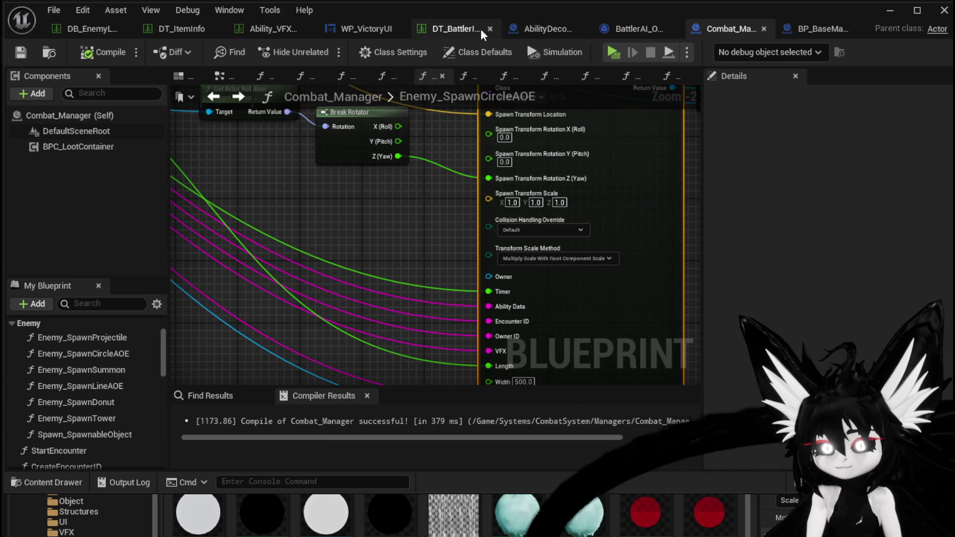
click(484, 31)
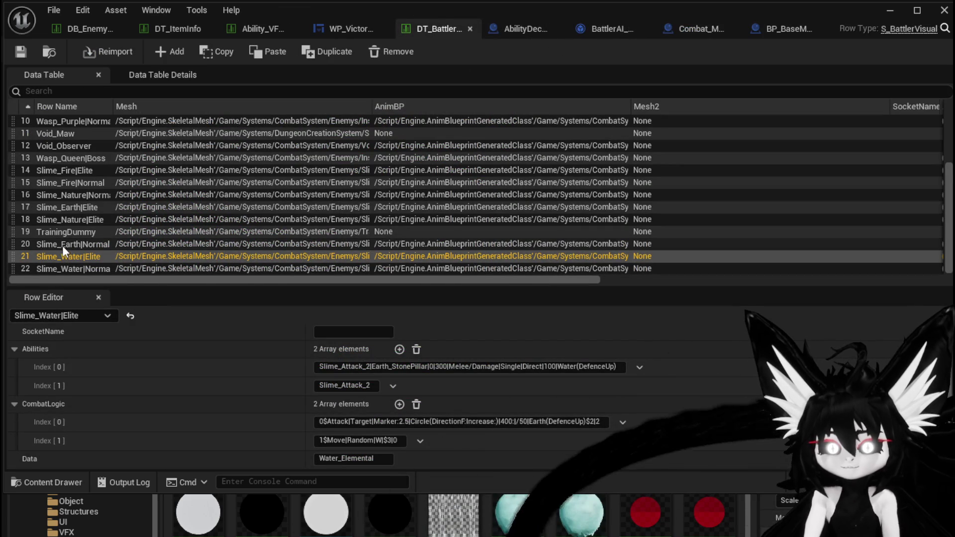
click(81, 173)
- Replace Slime_Water|Elite's second CombatLogic entry with the arena move, changing its leading number to 1
scroll(328, 383, down, 2)
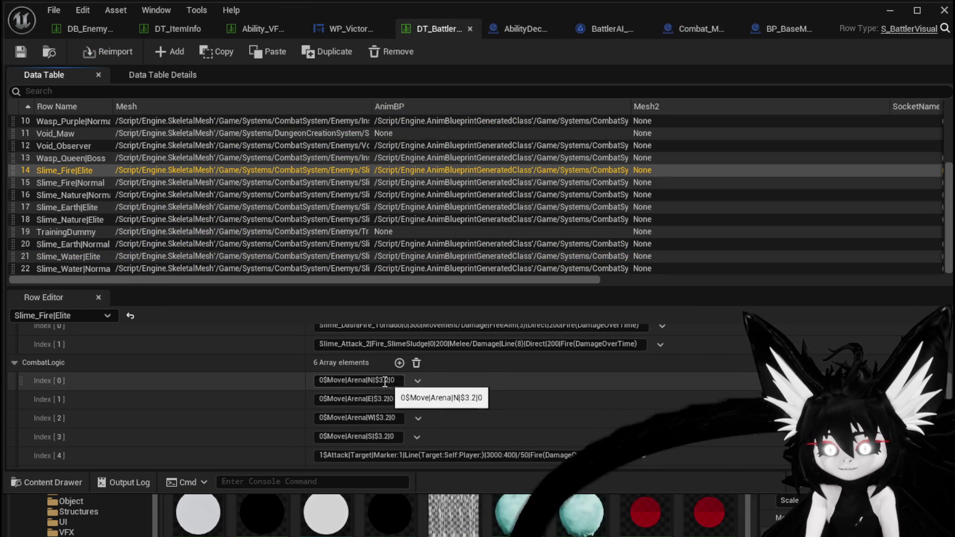
drag(320, 381, 364, 379)
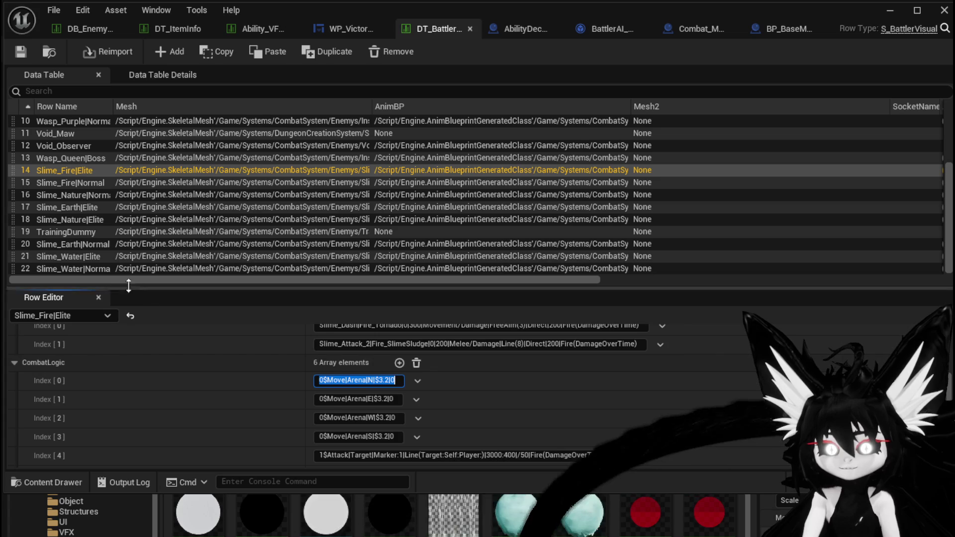
click(87, 258)
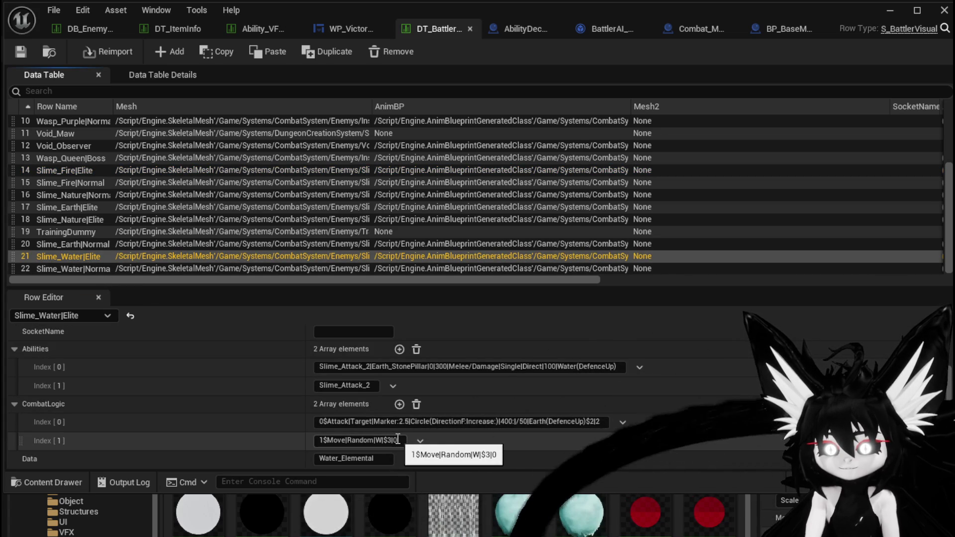
click(397, 438)
text(0$Move|Arena|N|$3.2|0)
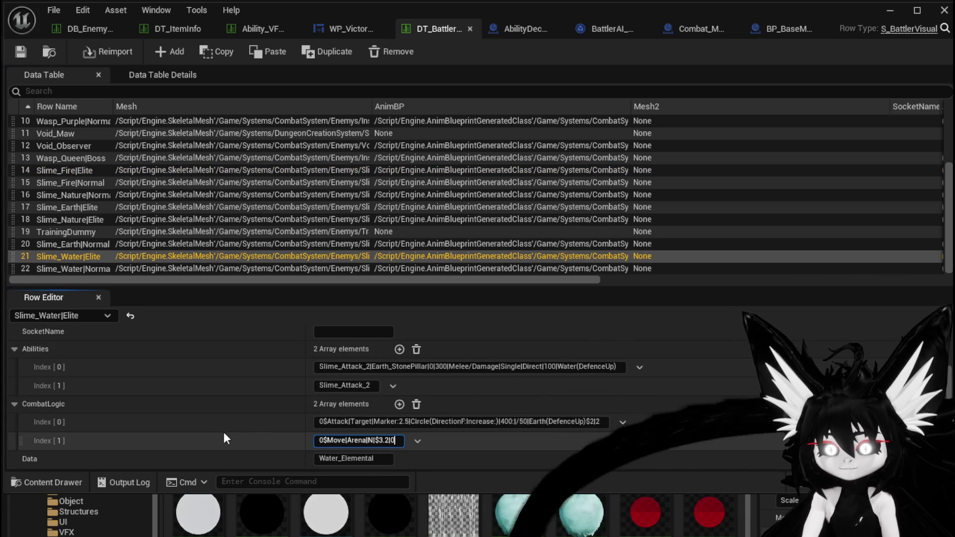
click(322, 440)
key(BackSpace)
text(1)
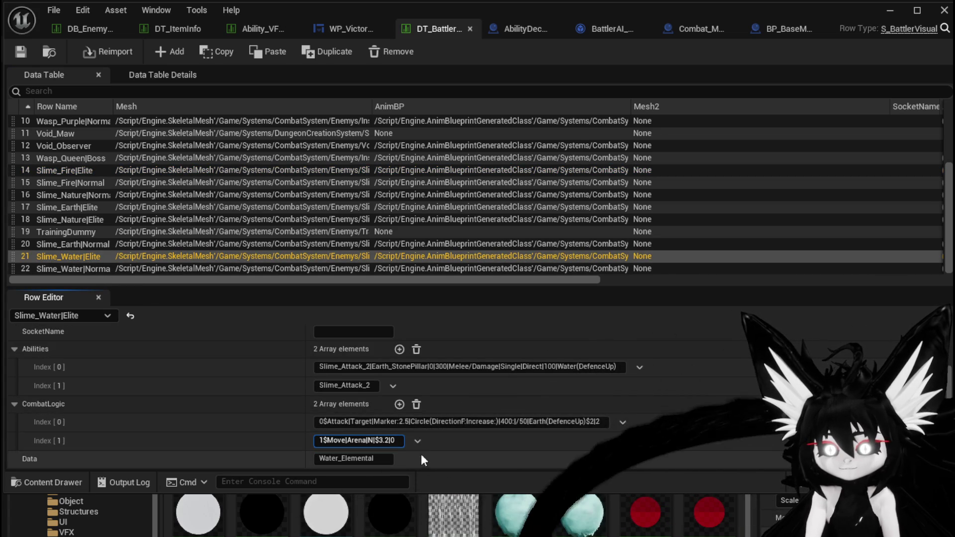
click(418, 441)
key(Escape)
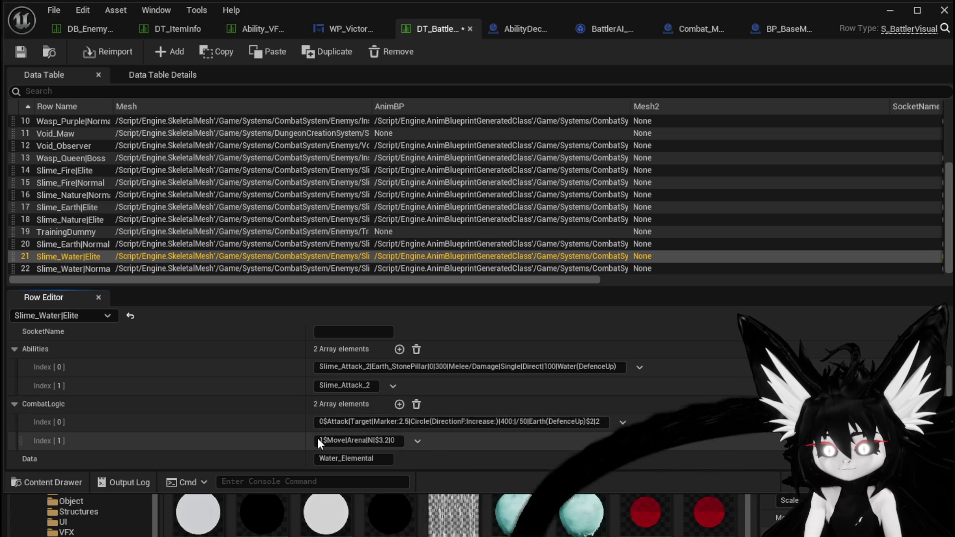
- Copy the edited 1$Move|Arena|N|$3.2|0 entry and paste it into the CombatLogic array
right_click(299, 440)
click(341, 470)
right_click(275, 440)
right_click(270, 407)
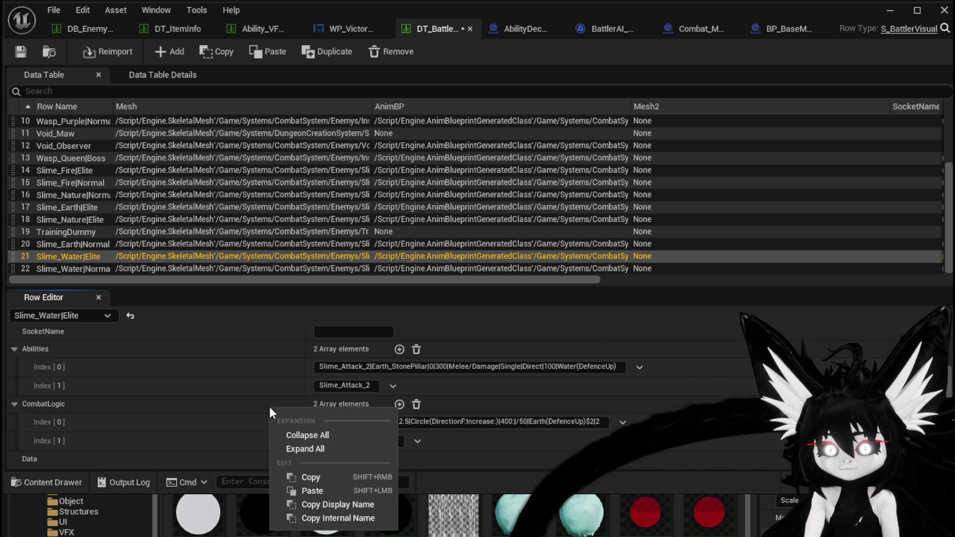
click(303, 449)
right_click(278, 404)
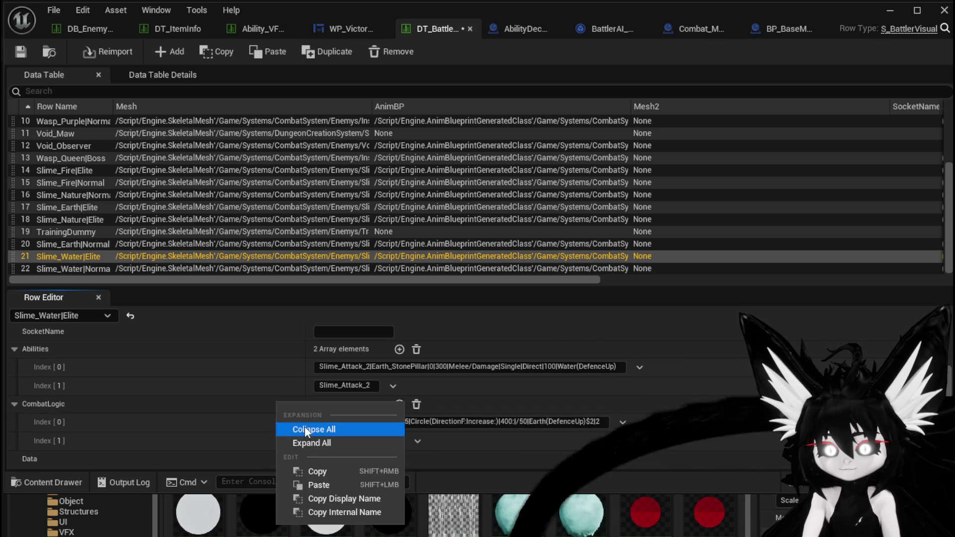
click(317, 485)
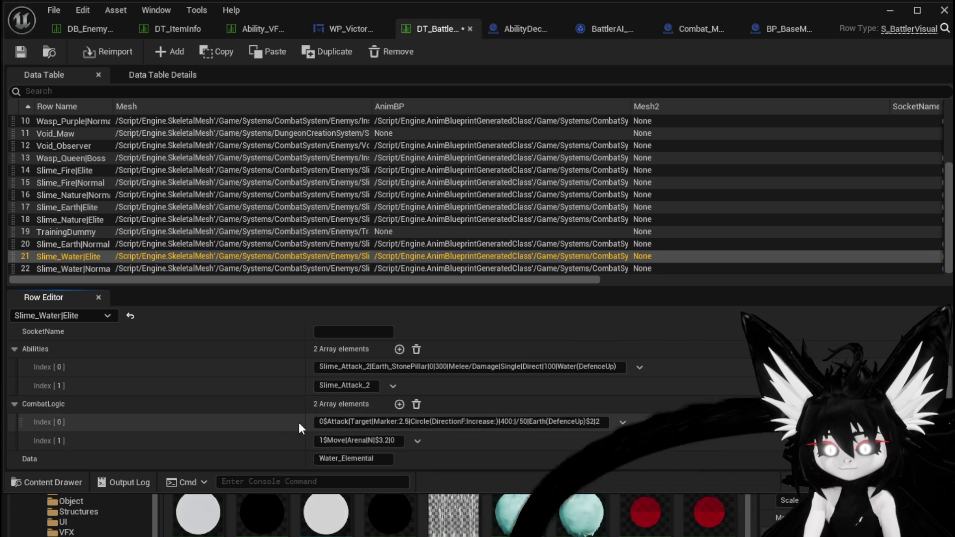
right_click(149, 404)
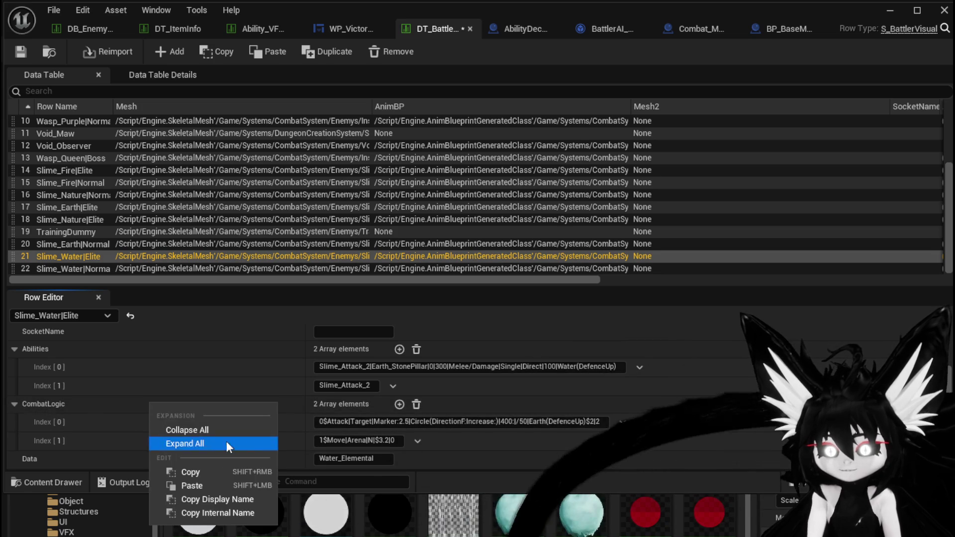
click(203, 484)
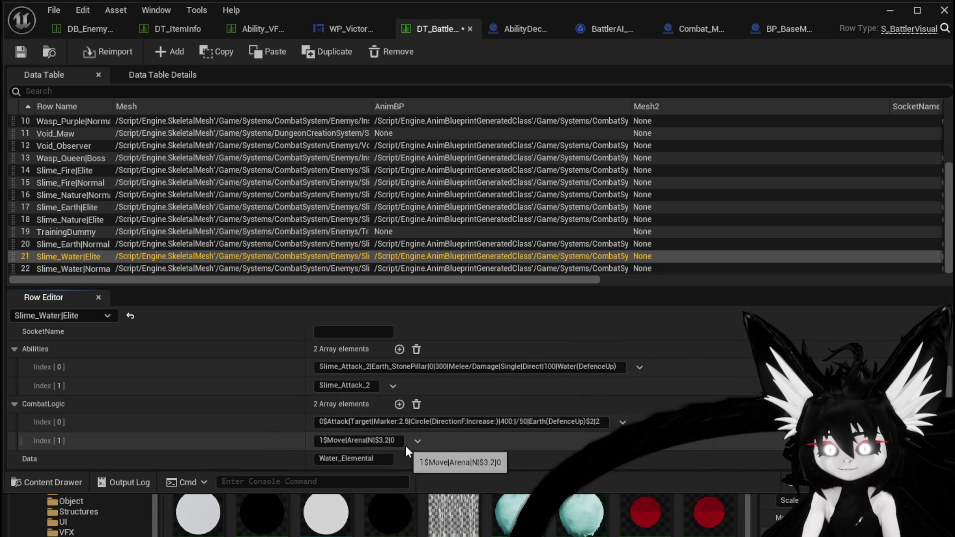
- Add three more CombatLogic elements so indices 1–4 all hold the arena move
click(400, 404)
scroll(328, 420, down, 1)
drag(321, 422, 324, 439)
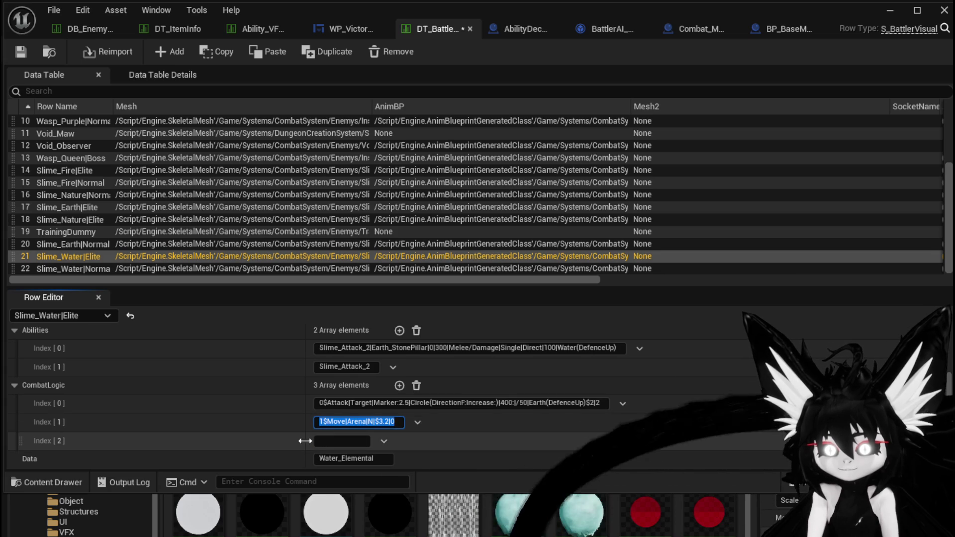
click(400, 386)
scroll(393, 398, down, 1)
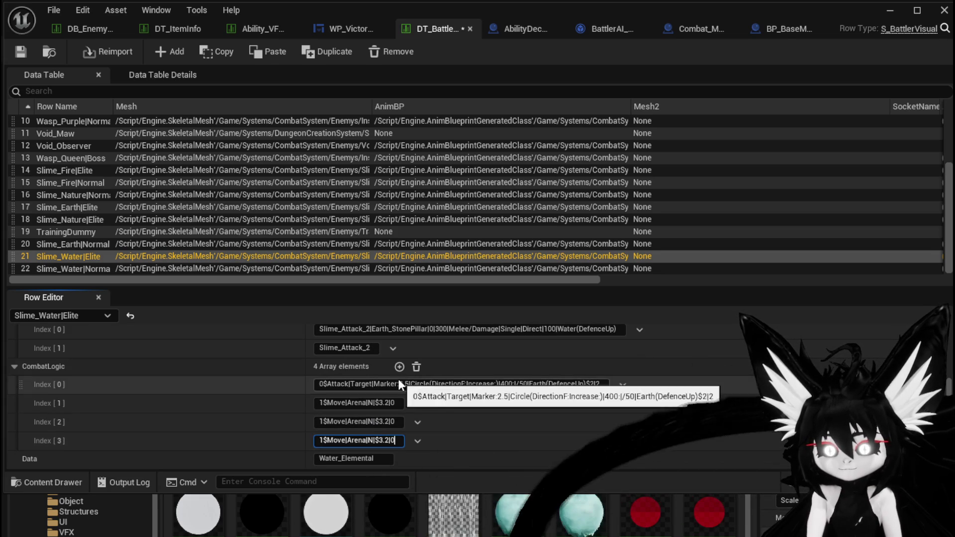
click(399, 367)
scroll(363, 391, down, 1)
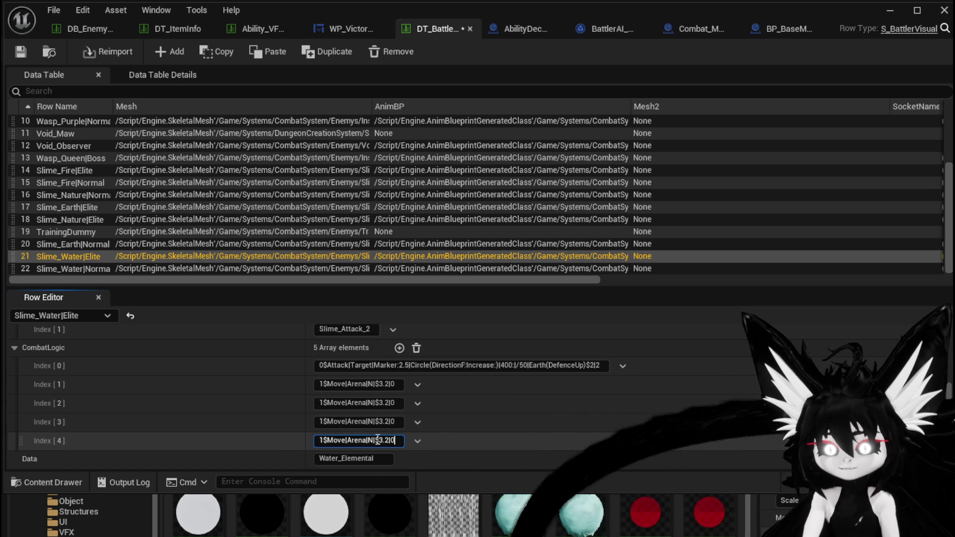
click(372, 385)
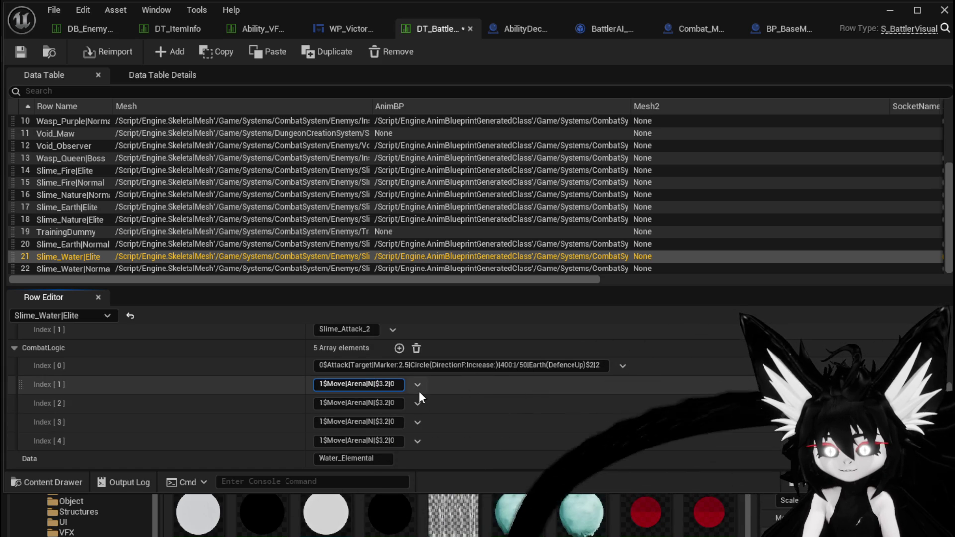
- Set the four arena moves' directions to NE, NW, SW and SE
text(E)
key(Tab)
click(373, 403)
text(W)
click(375, 418)
click(372, 422)
key(BackSpace)
text(SW)
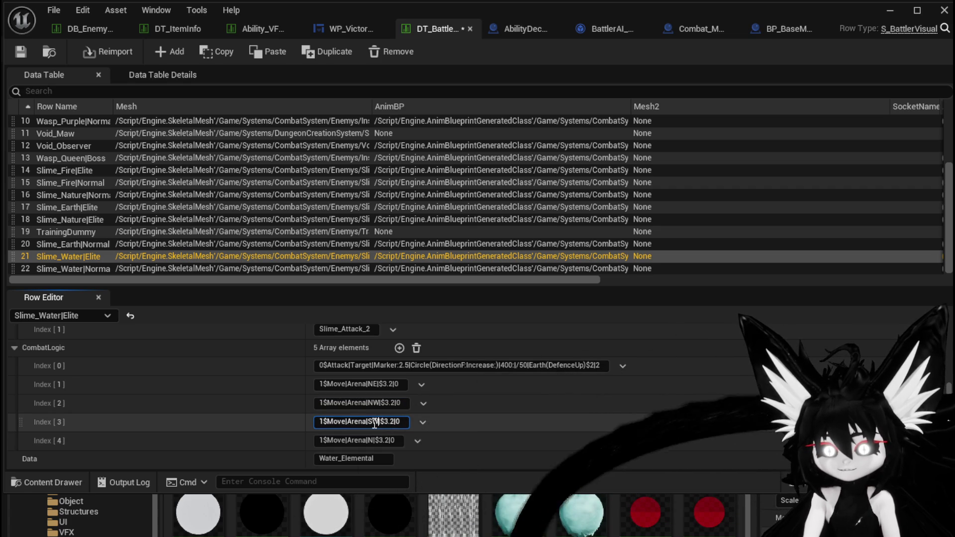
click(374, 441)
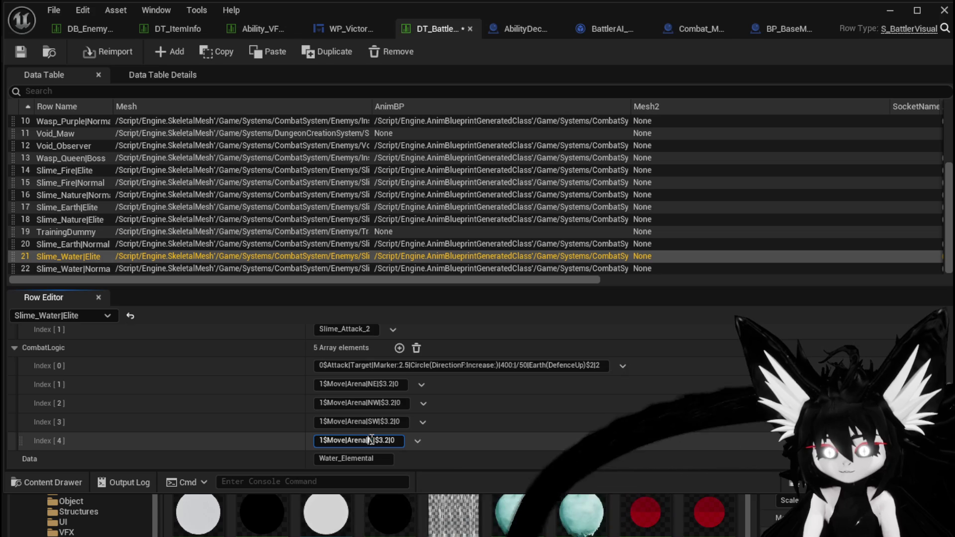
key(BackSpace)
text(S)
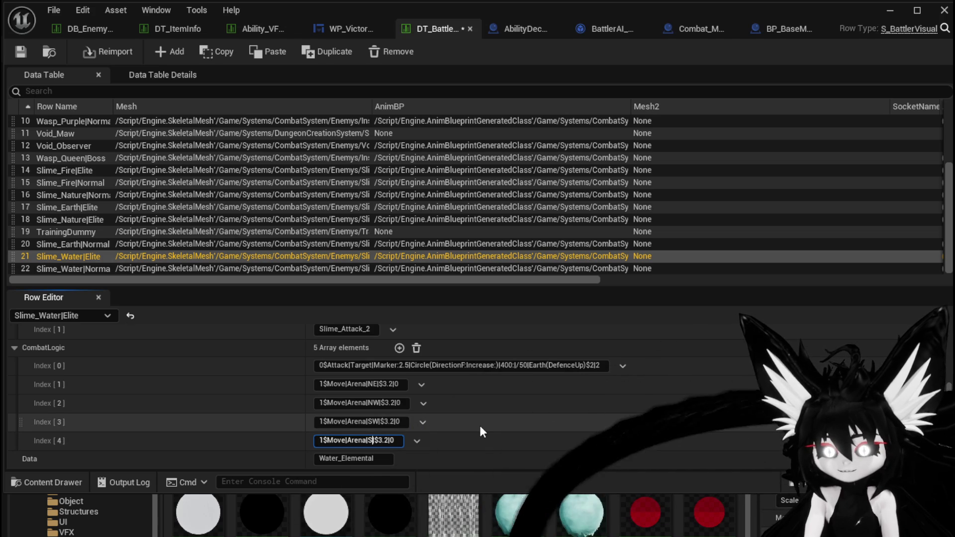
text(E)
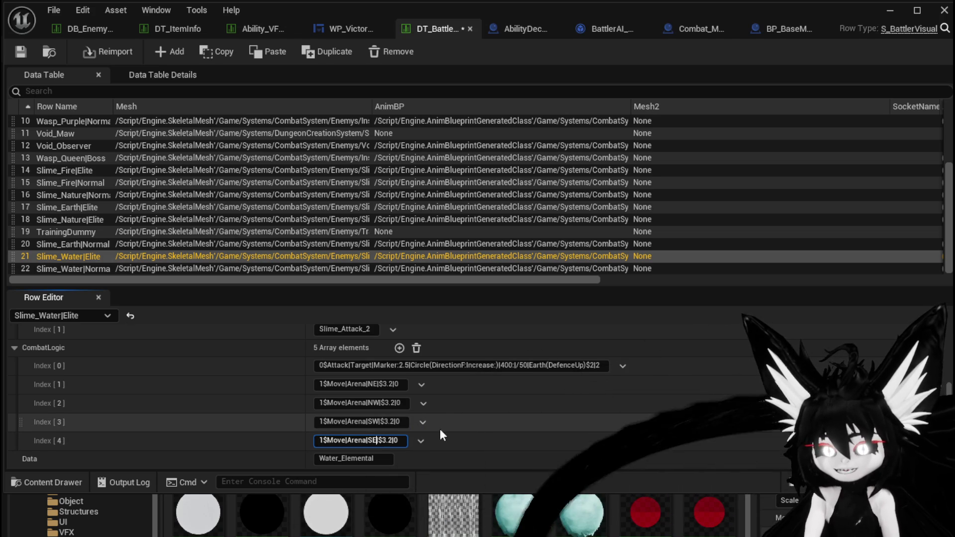
- Save DT_Battler, minimize the table, and start a play test moving toward the slime
click(19, 51)
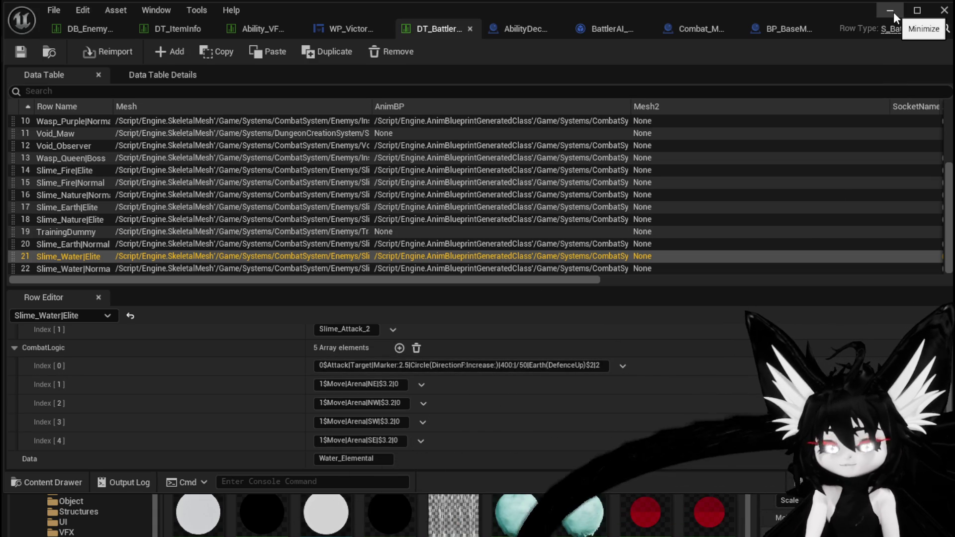
click(891, 11)
click(322, 49)
key(w)
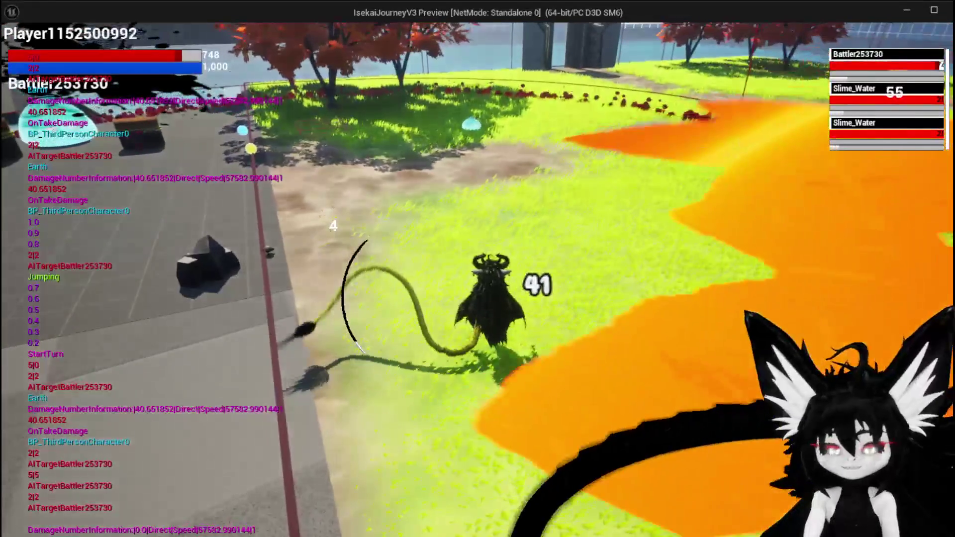
- Stop the slime play test and save the modified assets
key(Escape)
key(ctrl+s)
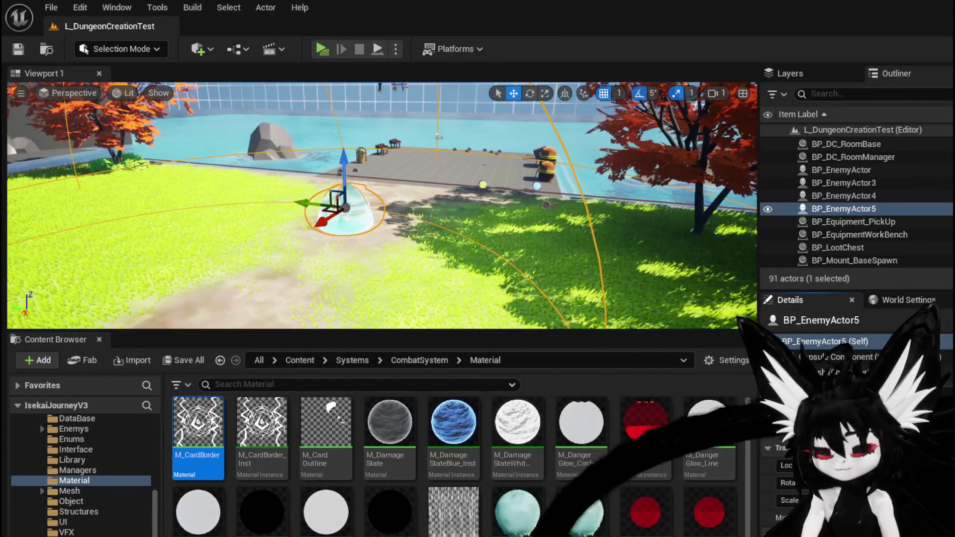
- Save the data table, then add Room as a second object type in Enemy_SpawnCircleAOE's ground check
key(alt+Tab)
click(21, 51)
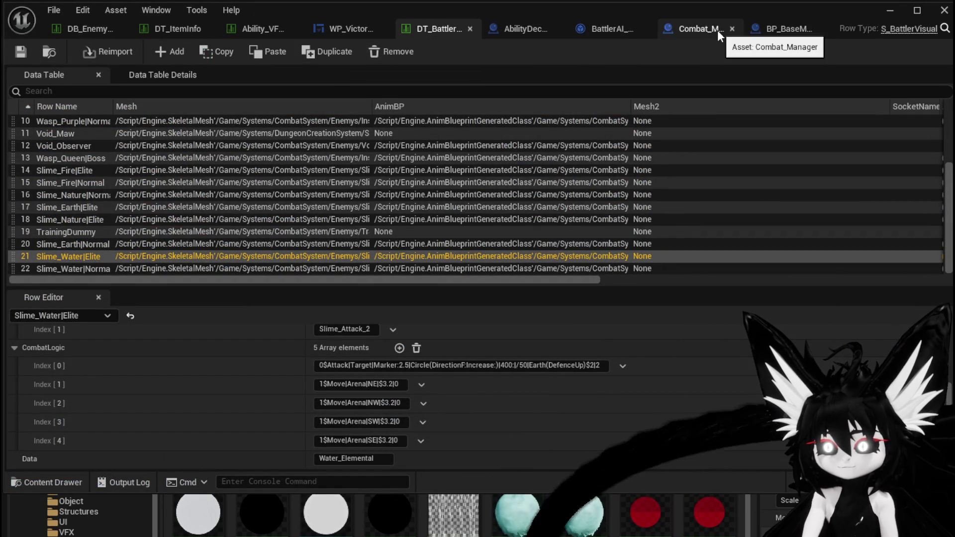
click(685, 29)
scroll(556, 356, up, 3)
scroll(433, 209, up, 4)
click(425, 193)
click(316, 219)
click(278, 298)
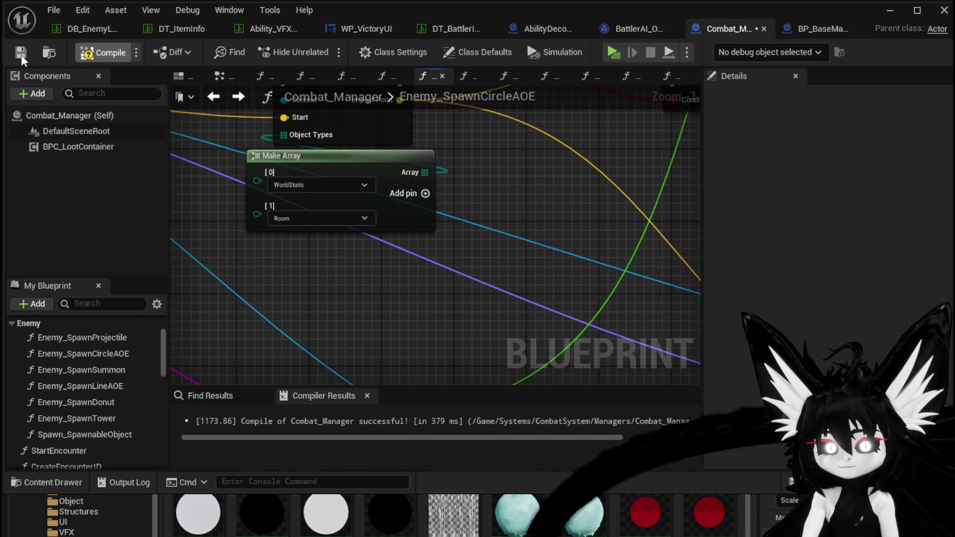
- Minimize Combat_Manager and bring the running game preview forward
drag(389, 266, 437, 319)
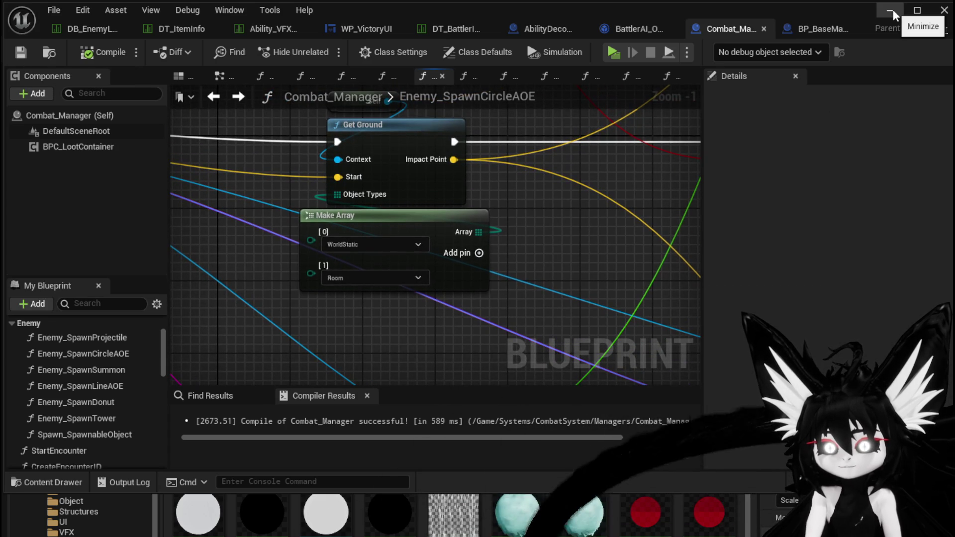
click(890, 10)
click(321, 46)
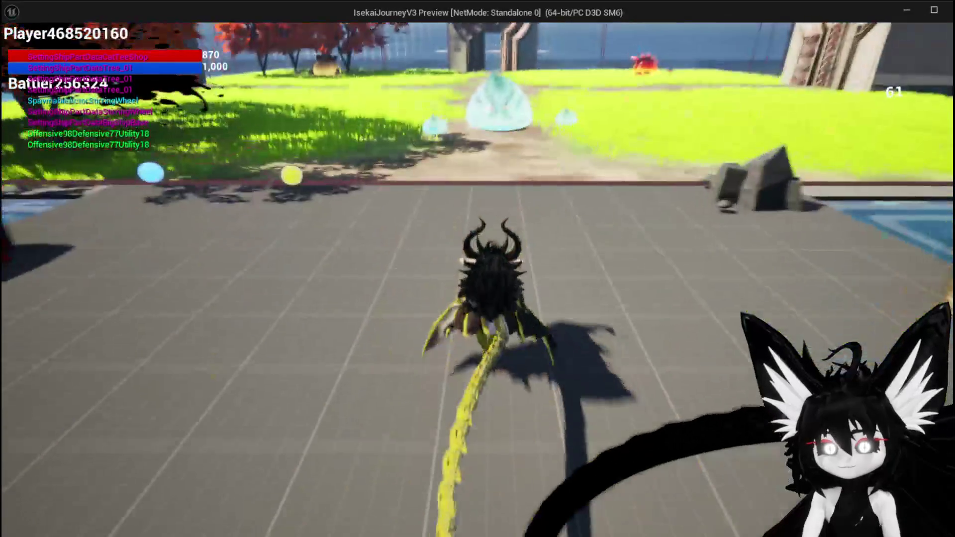
key(w)
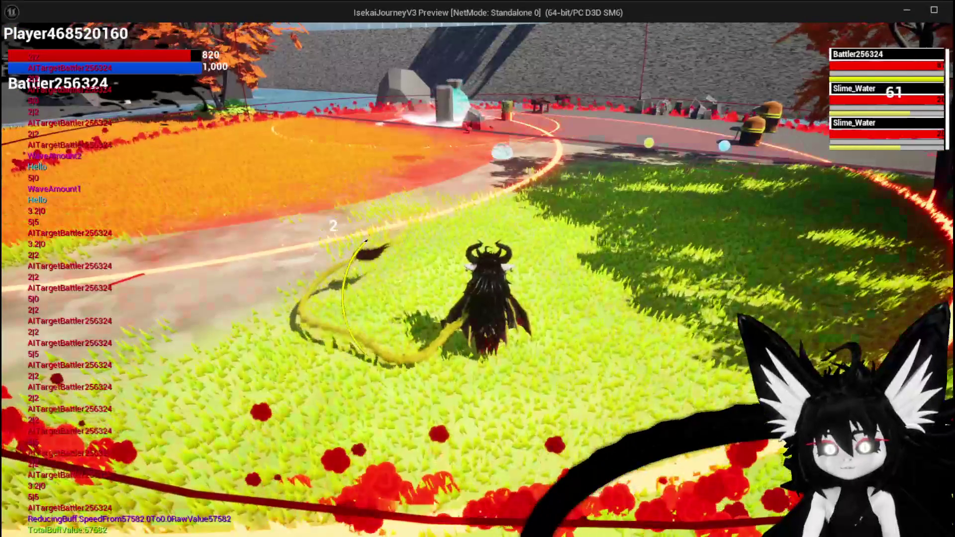
key(alt+Tab)
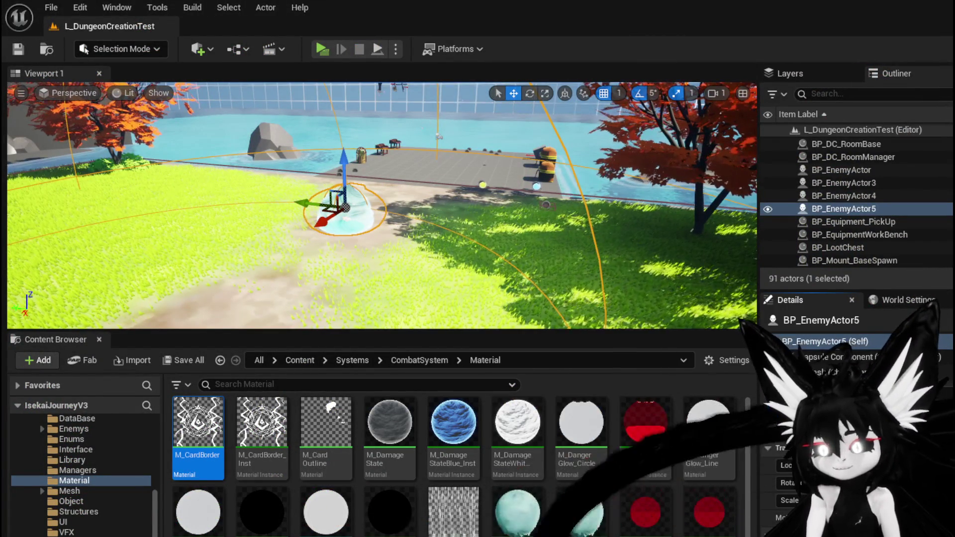
- In BP_BaseMarker, move the Length/Width getters left and add an Add node after Length
key(alt+Tab)
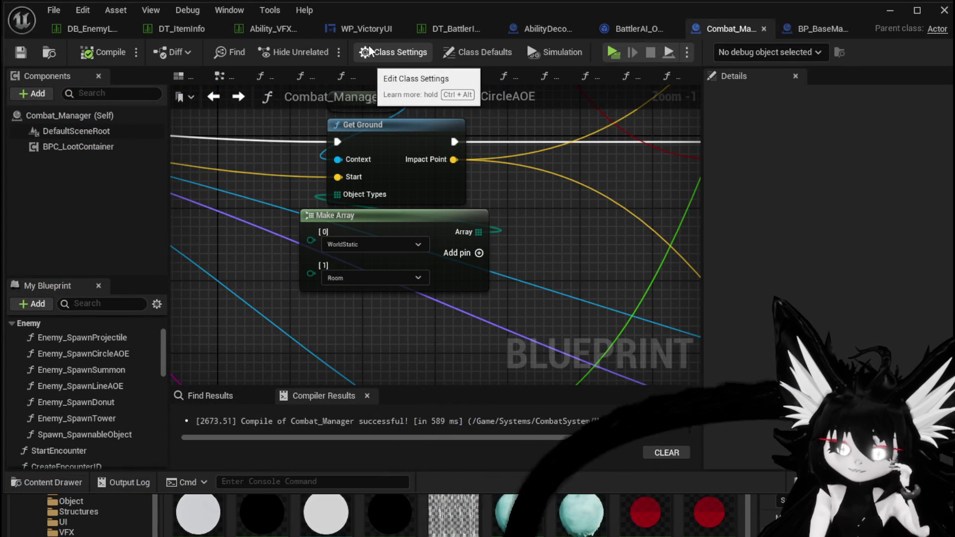
double_click(418, 102)
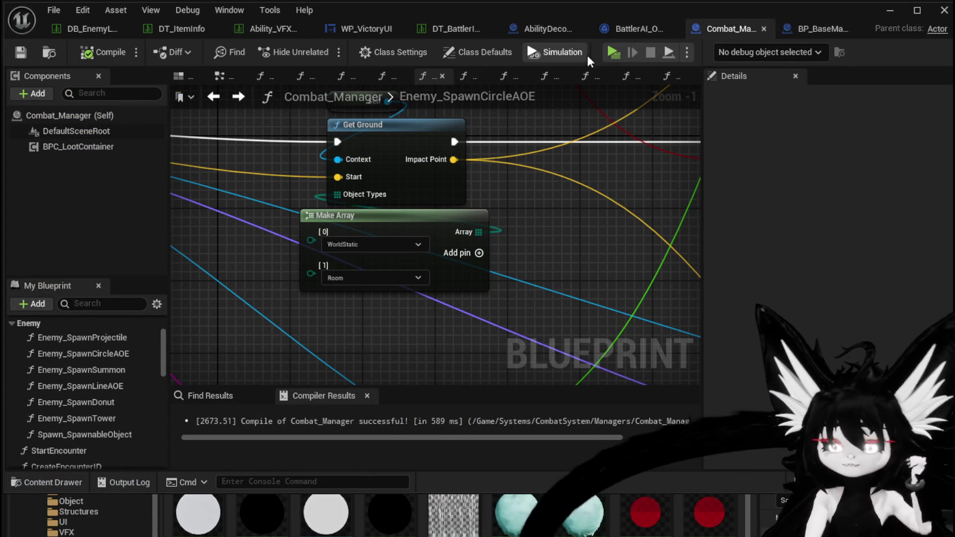
click(821, 29)
mouse_move(285, 297)
mouse_down()
mouse_move(486, 268)
mouse_move(513, 343)
mouse_up()
scroll(358, 180, up, 2)
drag(278, 168, 316, 182)
mouse_move(292, 267)
mouse_down()
mouse_move(349, 209)
mouse_move(255, 225)
mouse_move(286, 230)
mouse_move(311, 219)
mouse_up()
text(+)
key(Return)
click(326, 240)
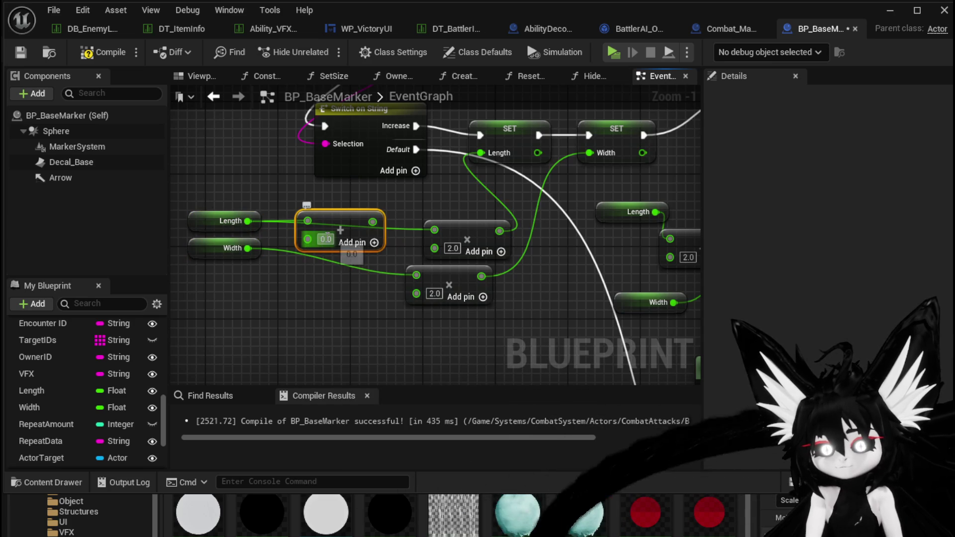
- Add a second Add node for Width, wire its result into SET Width, and compile
drag(252, 248, 309, 273)
text(+)
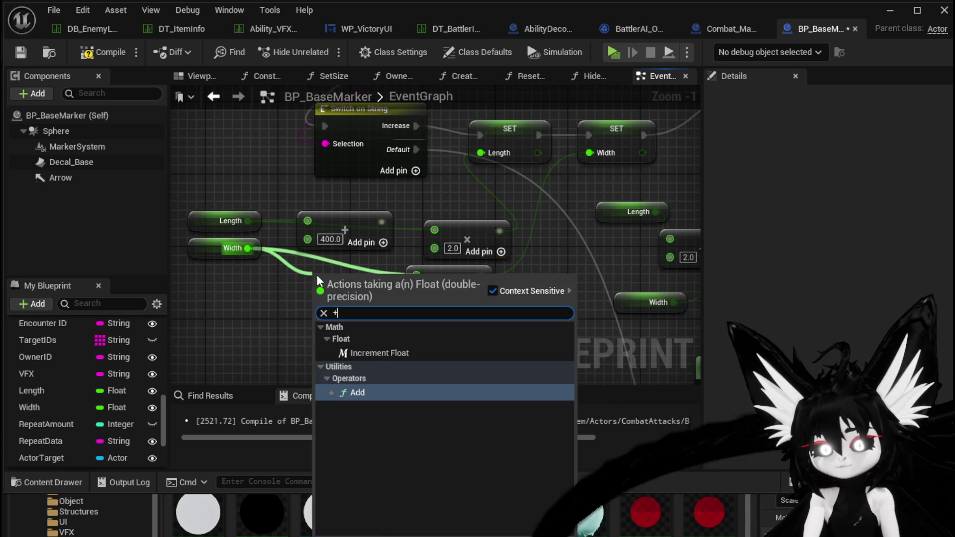
key(Return)
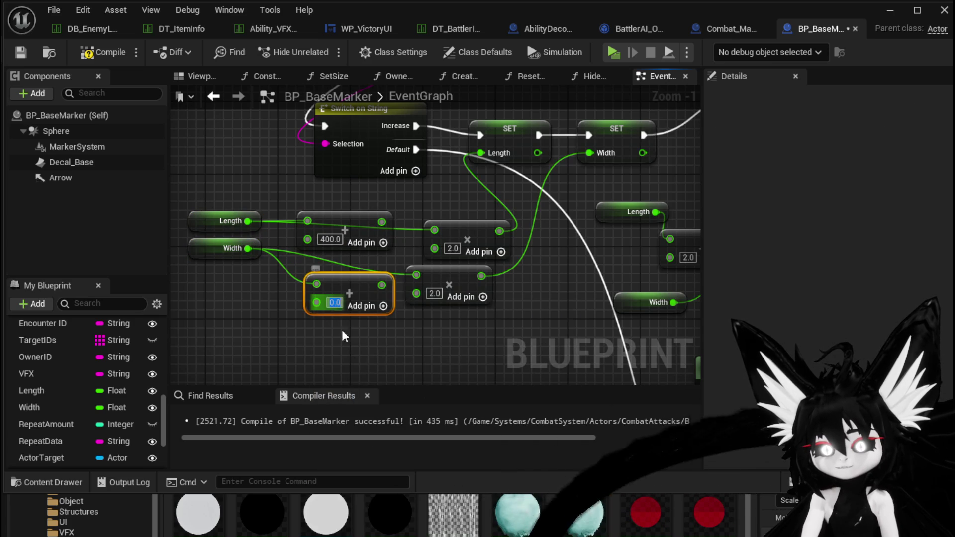
text(400)
drag(365, 364, 312, 381)
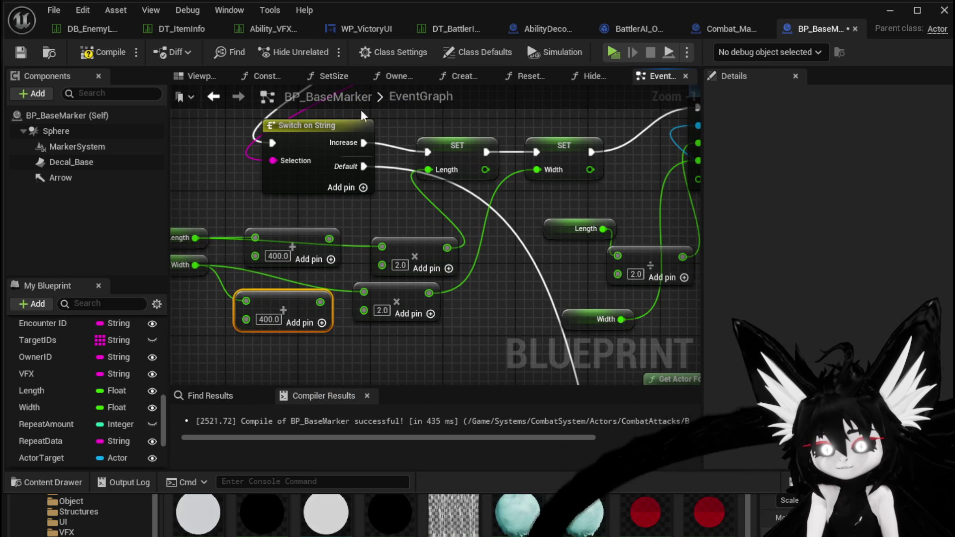
drag(357, 148, 340, 202)
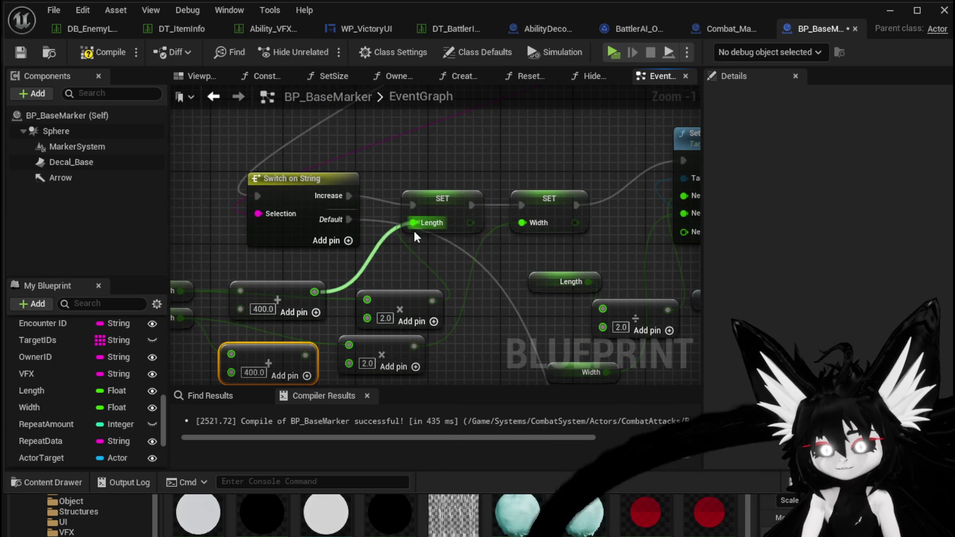
mouse_move(305, 355)
mouse_down()
mouse_move(542, 293)
mouse_move(522, 222)
mouse_up()
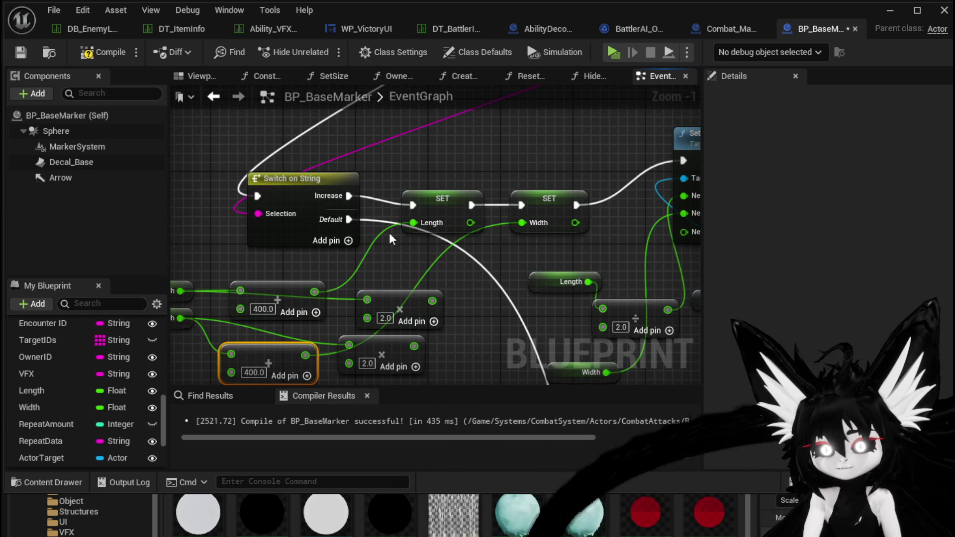
drag(330, 291, 404, 251)
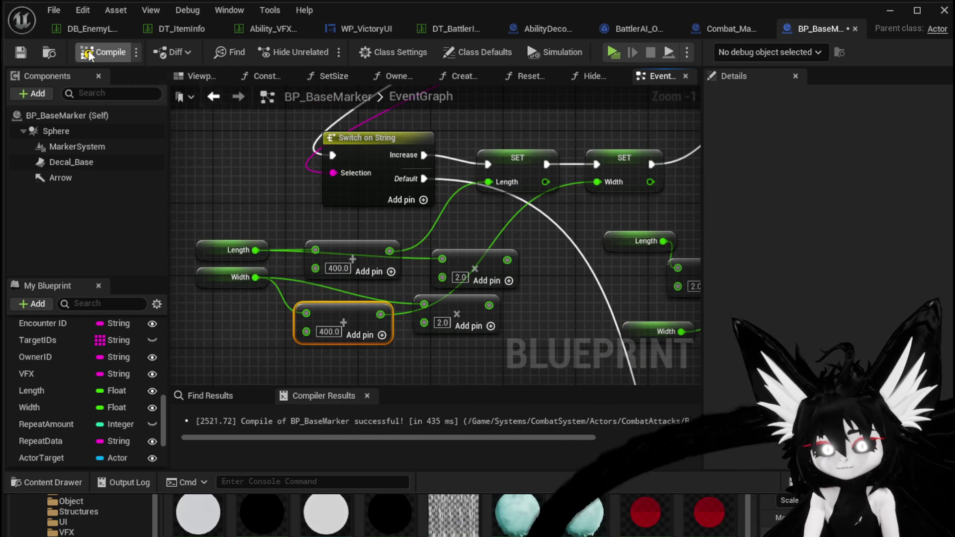
click(89, 53)
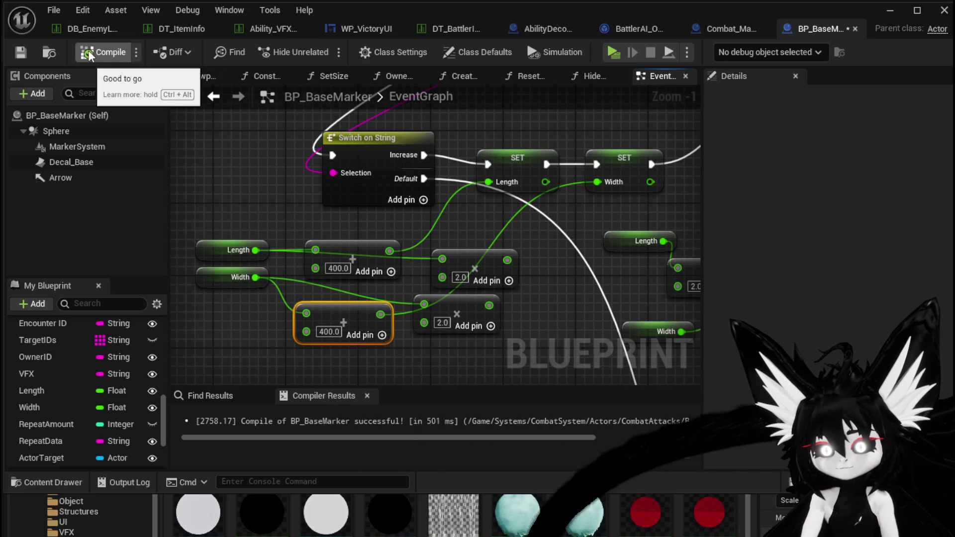
- Connect Width into the lower 400.0 Add node and hide the blueprint editor
drag(256, 277, 308, 261)
drag(290, 295, 306, 313)
click(890, 10)
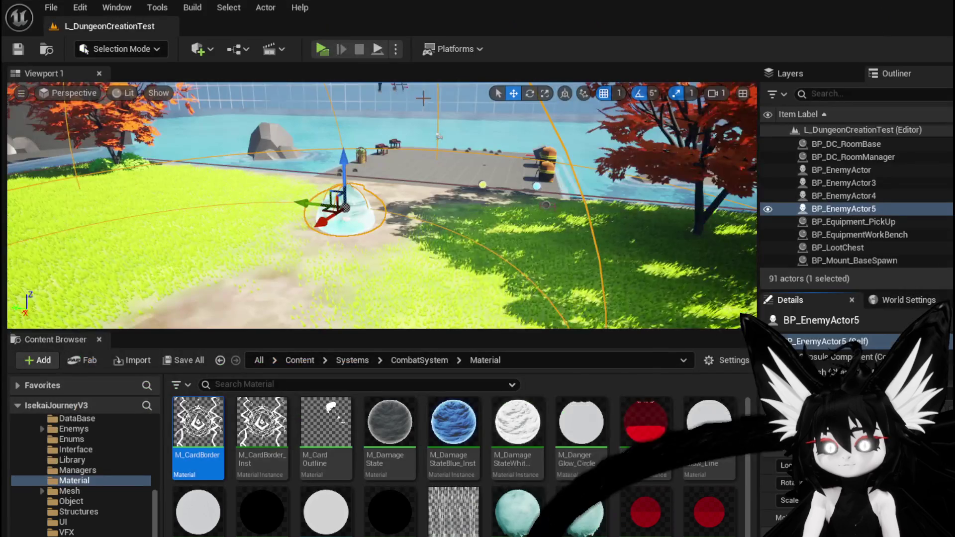
- Play the level, choose X on the prompt, attack the water slime, then stop the session
click(322, 48)
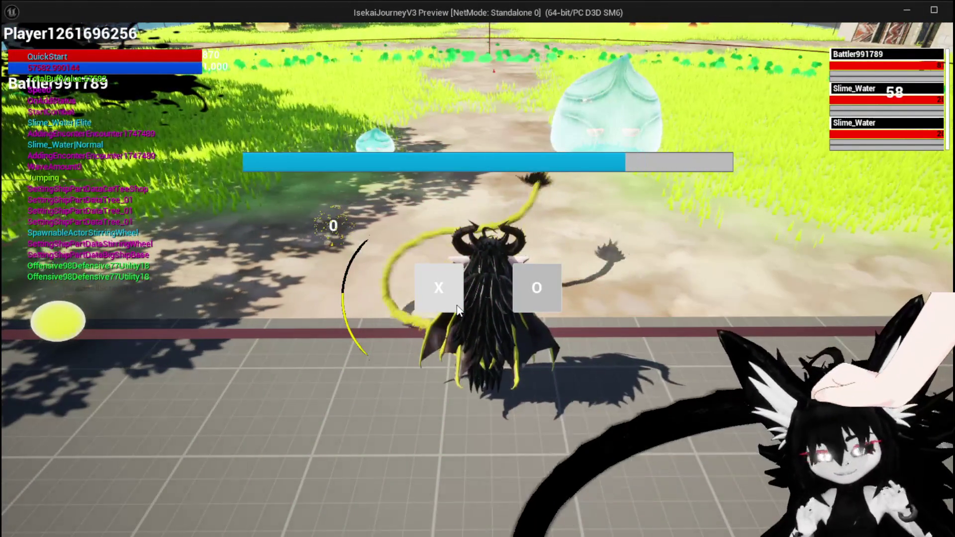
click(442, 295)
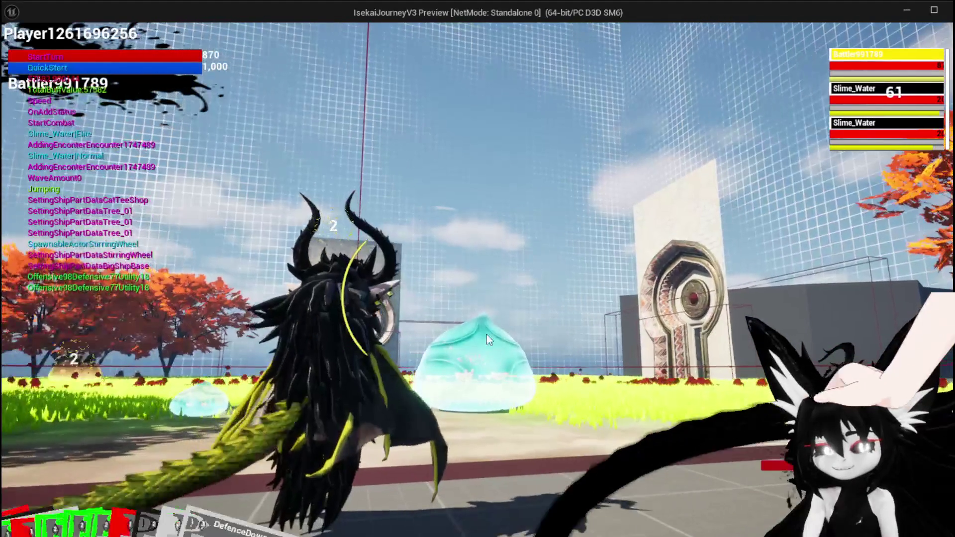
click(461, 324)
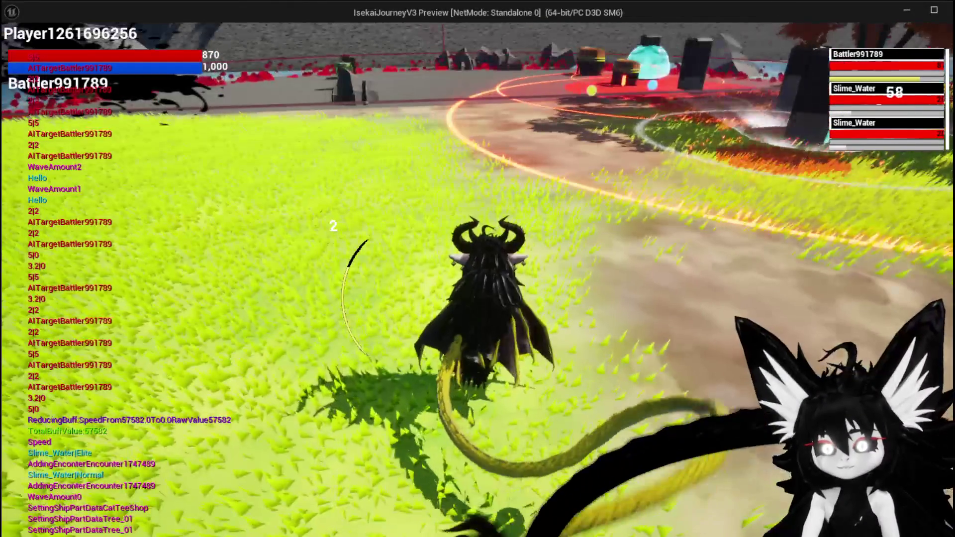
key(Escape)
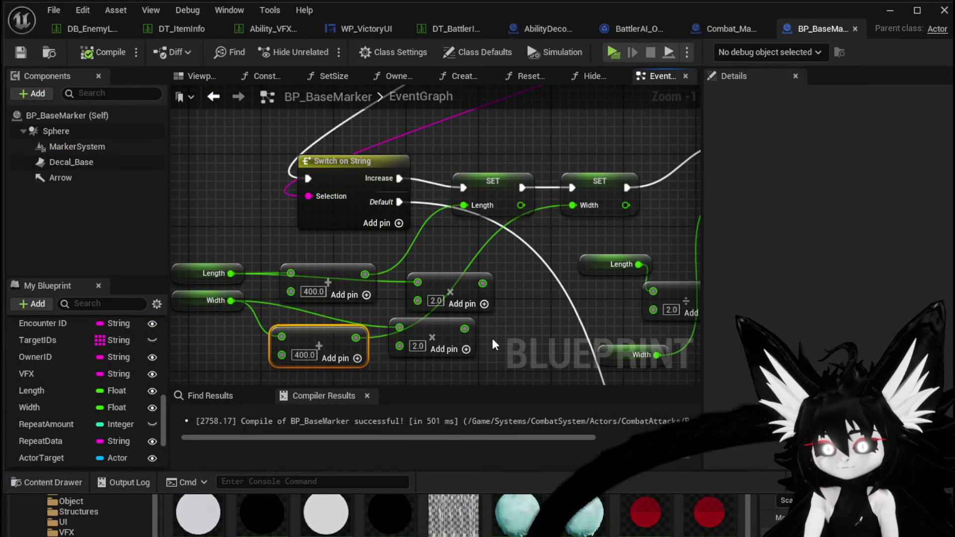
- Paste a copy of the Parse Into Array node below the original in the EventGraph
mouse_move(494, 340)
mouse_down()
mouse_move(317, 261)
mouse_move(307, 237)
mouse_move(415, 316)
mouse_move(562, 326)
mouse_up()
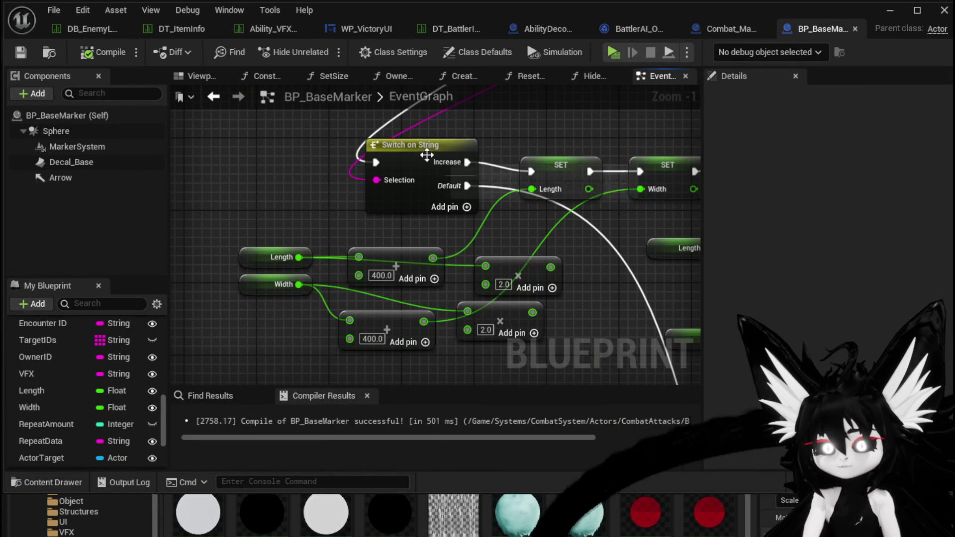
scroll(390, 213, down, 3)
mouse_move(348, 130)
mouse_down()
mouse_move(520, 208)
mouse_move(269, 154)
mouse_move(405, 124)
mouse_move(405, 154)
mouse_move(378, 172)
mouse_move(399, 166)
mouse_move(187, 266)
mouse_move(438, 283)
mouse_up()
scroll(405, 153, up, 1)
drag(230, 241, 289, 156)
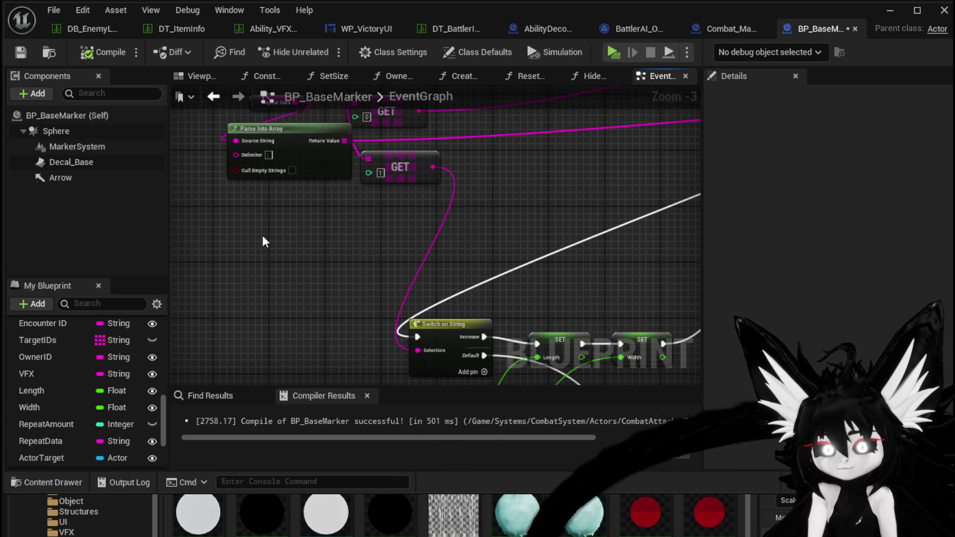
key(ctrl+v)
mouse_move(433, 167)
mouse_down()
mouse_move(271, 251)
mouse_move(286, 230)
mouse_up()
key(Escape)
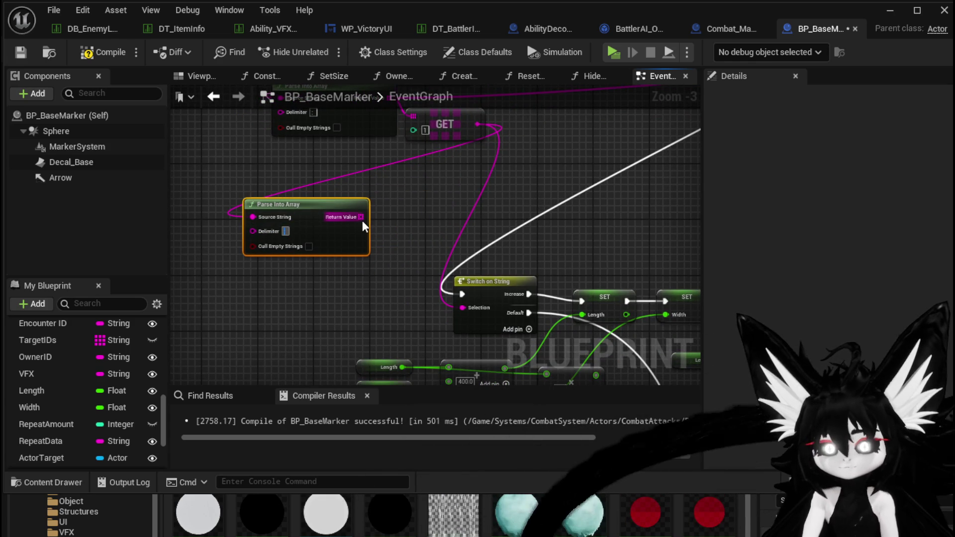
- Save BP_BaseMarker and open the action menu from the lower parse result
mouse_move(414, 204)
mouse_down()
mouse_move(410, 255)
mouse_move(432, 237)
mouse_up()
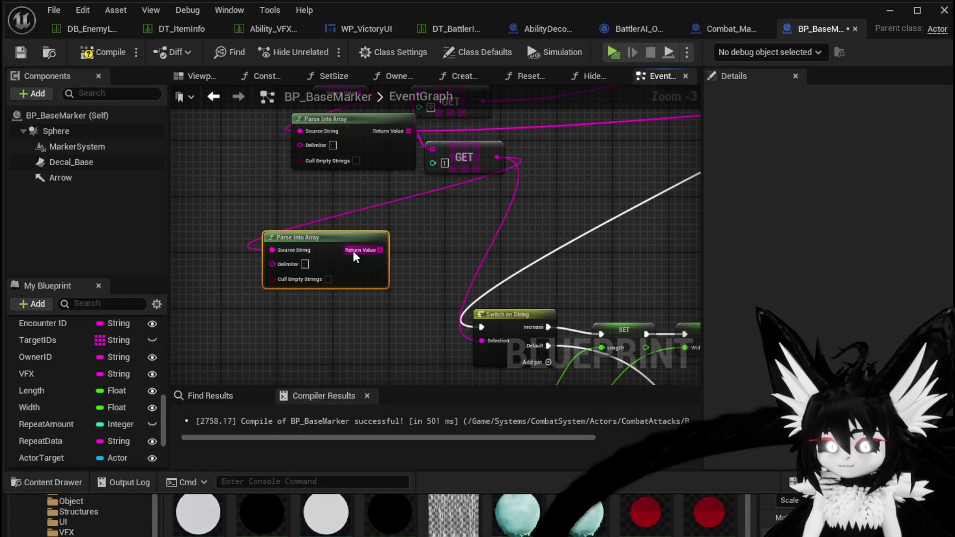
click(21, 52)
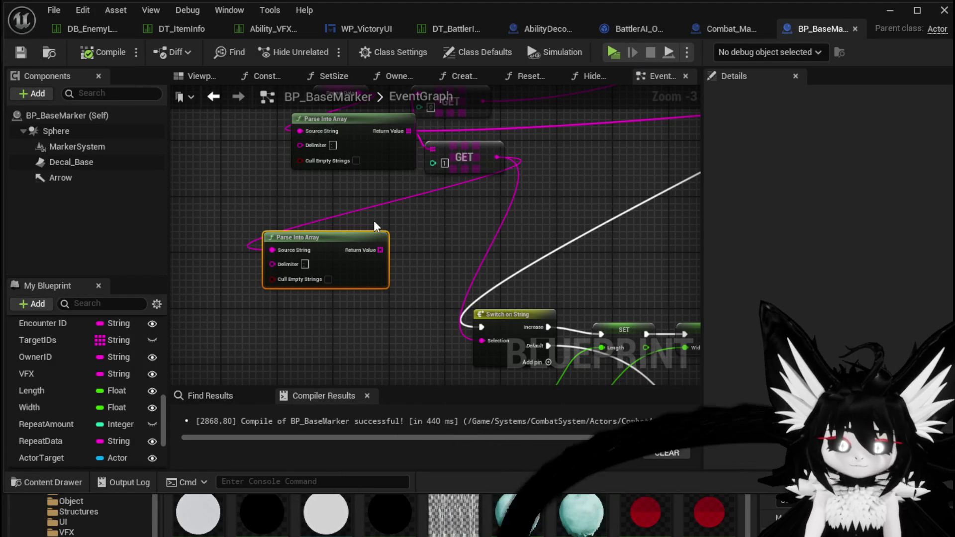
drag(418, 225, 485, 234)
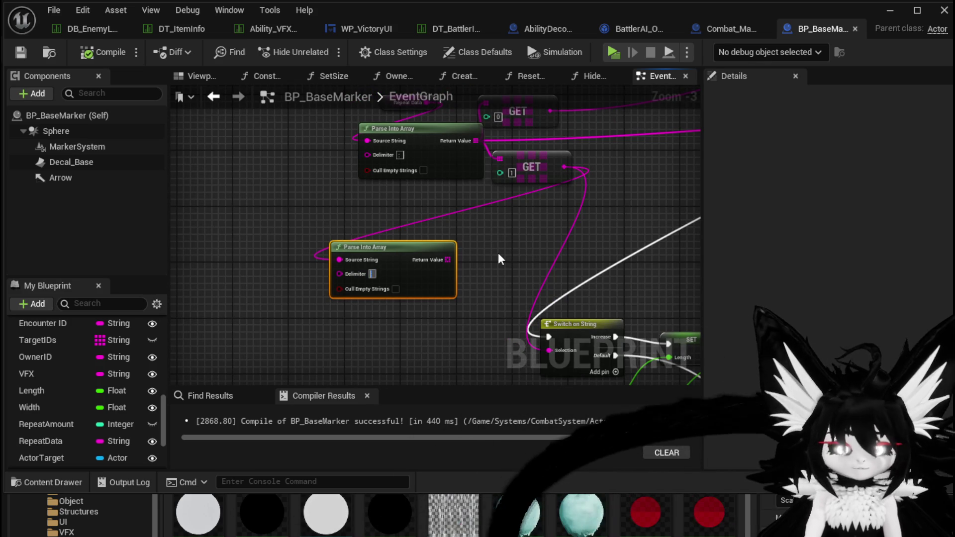
mouse_move(426, 263)
mouse_down()
mouse_move(342, 241)
mouse_move(401, 242)
mouse_move(342, 300)
mouse_up()
- Add a Get (a ref) node and feed it into a second Parse Into Array's Source String
text(get)
click(455, 336)
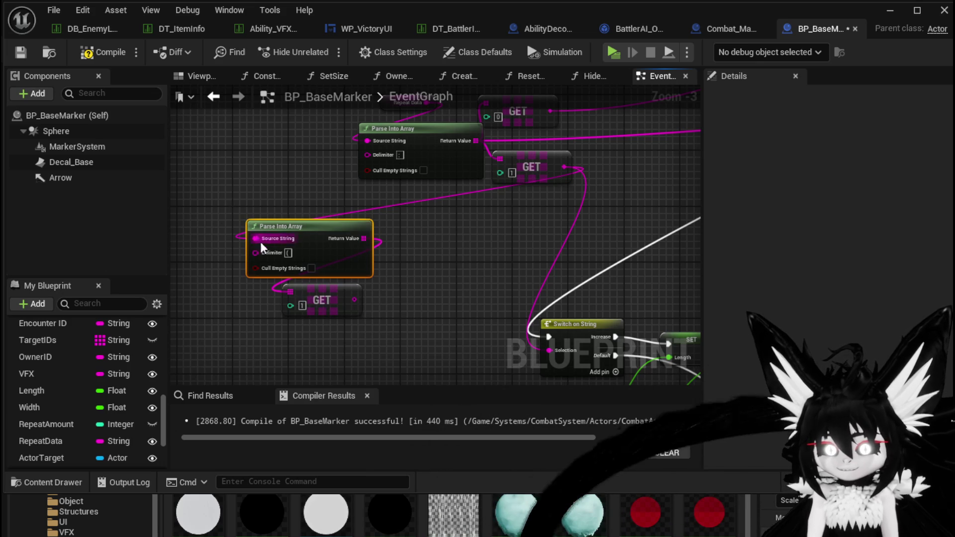
key(ctrl+v)
scroll(361, 279, up, 2)
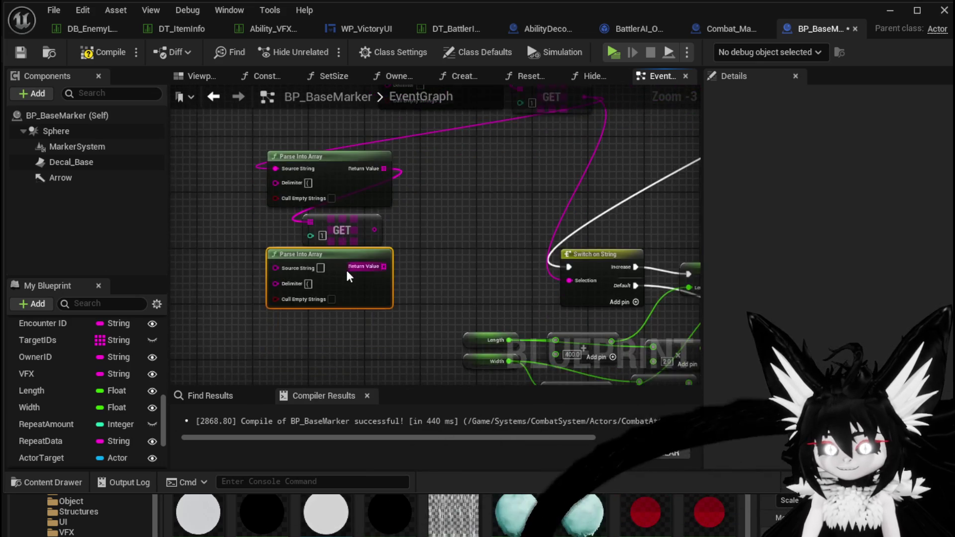
drag(291, 285, 292, 285)
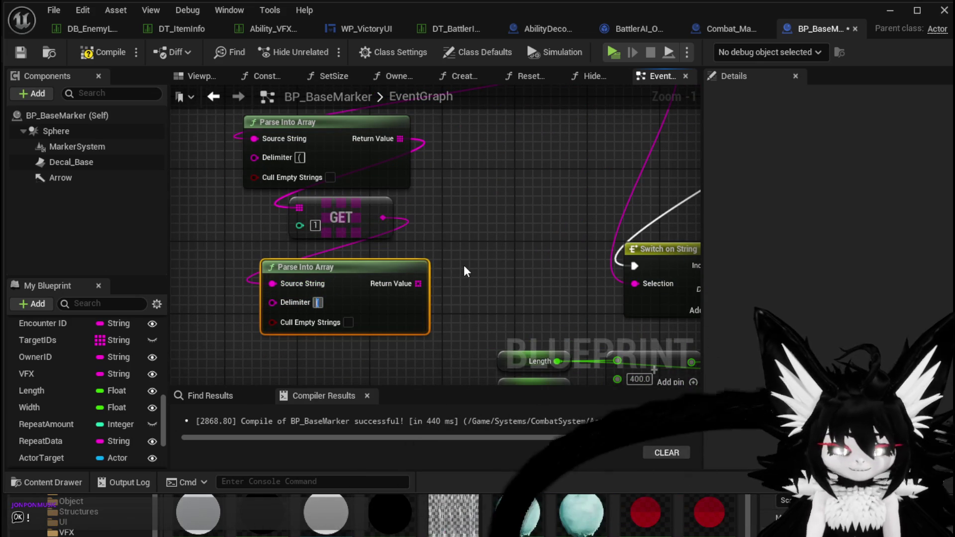
- Add a GET for element 0, wire it into both Add nodes, compile, and switch to DT_Battler
drag(418, 284, 454, 228)
text(get)
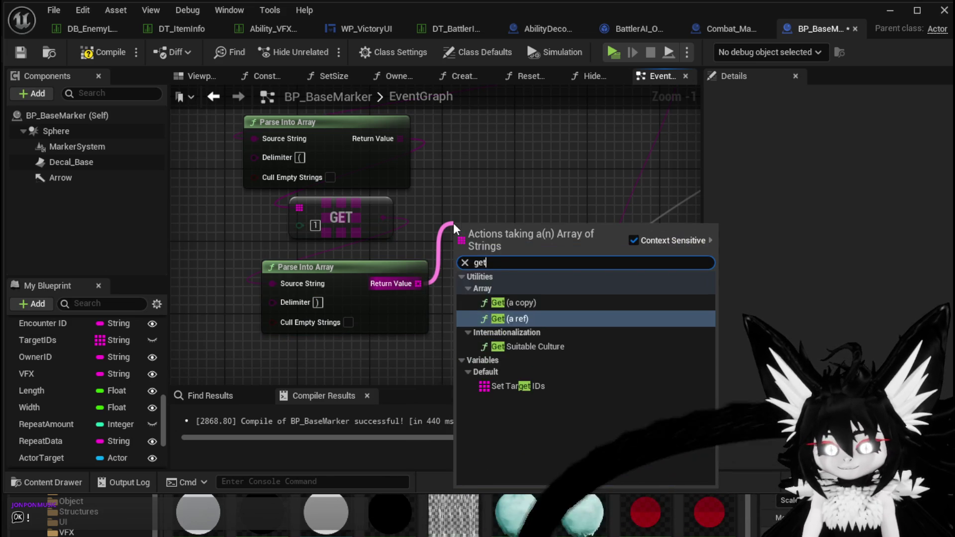
click(516, 319)
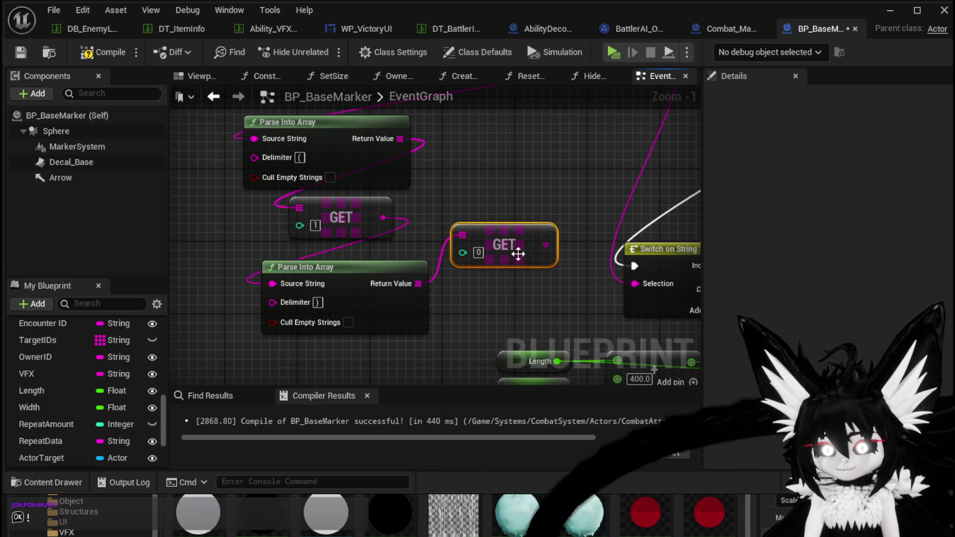
drag(505, 245, 506, 271)
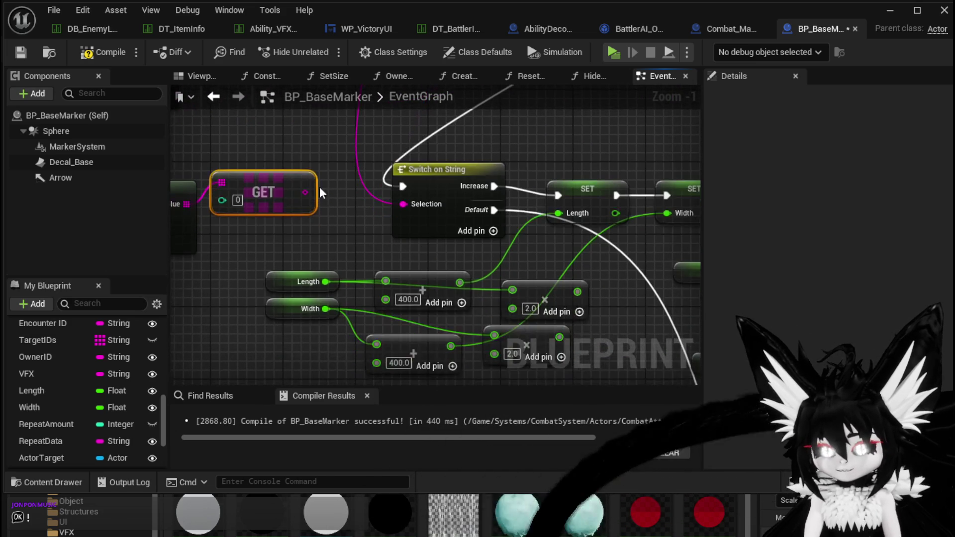
mouse_move(305, 192)
mouse_down()
mouse_move(373, 277)
mouse_move(380, 299)
mouse_move(311, 193)
mouse_move(368, 280)
mouse_move(377, 363)
mouse_up()
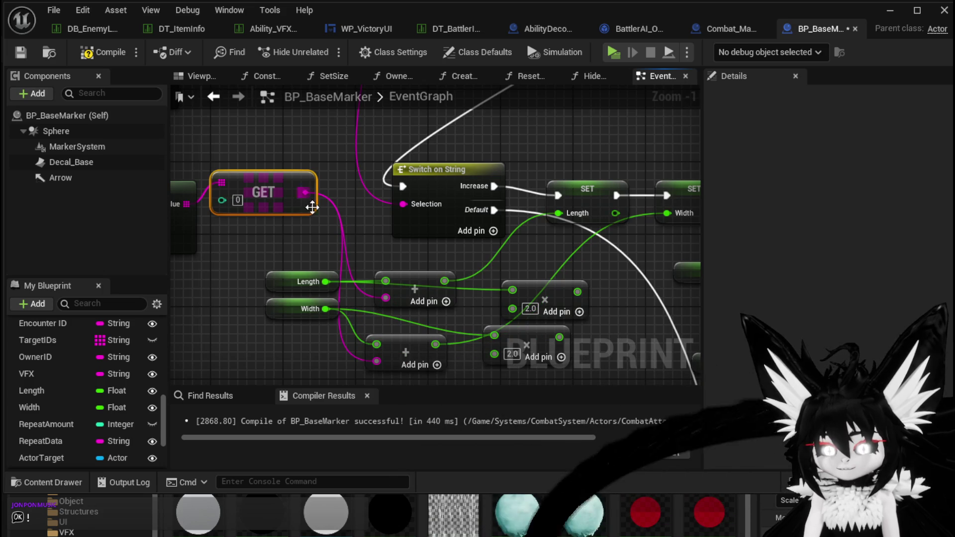
scroll(288, 184, down, 1)
drag(105, 123, 394, 244)
click(20, 52)
drag(295, 170, 457, 231)
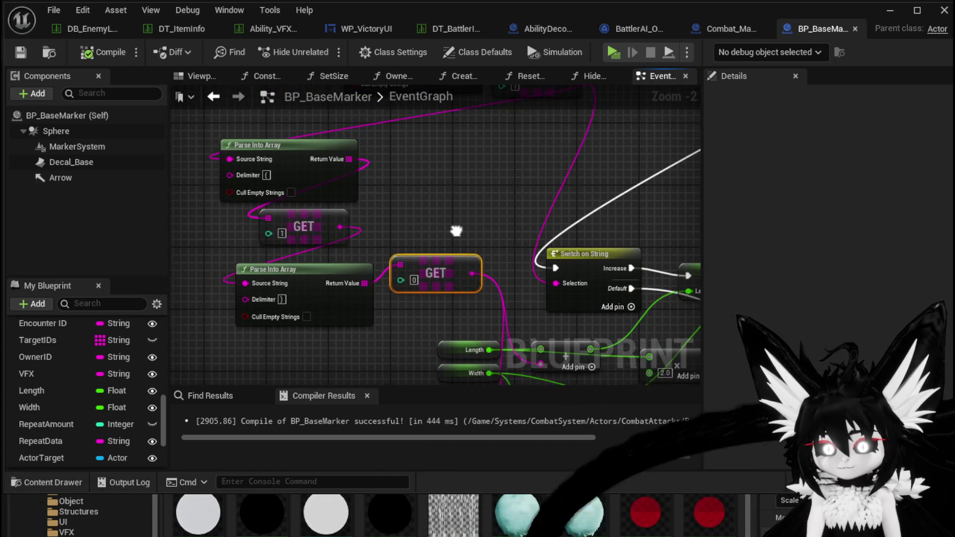
click(431, 30)
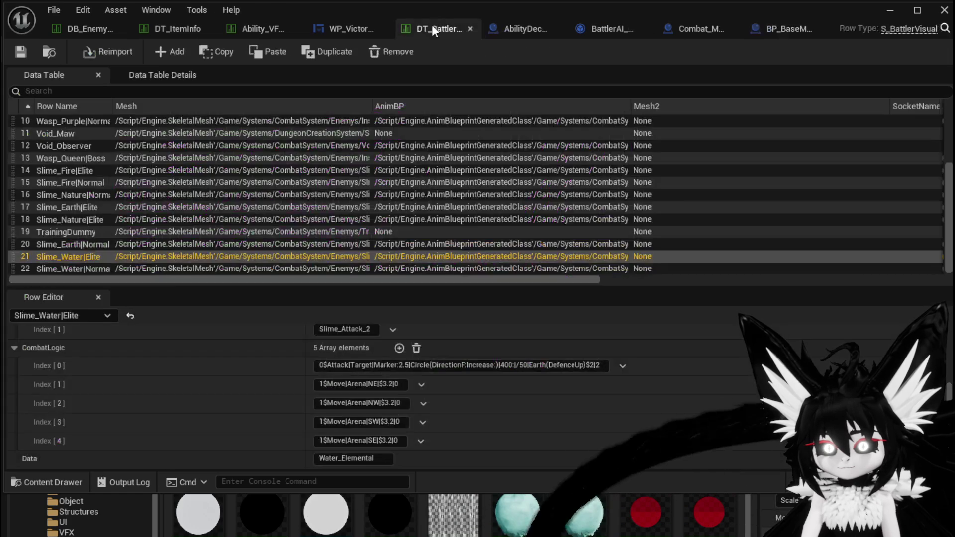
- Change Slime_Water|Elite's first CombatLogic entry from 'Increase:)' to 'Increase(400)'
click(471, 366)
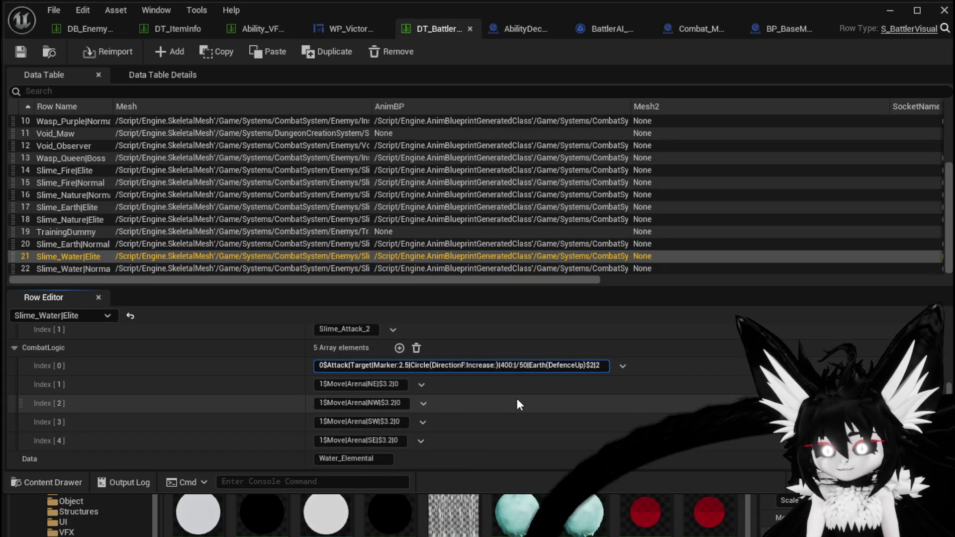
key(BackSpace)
text(()
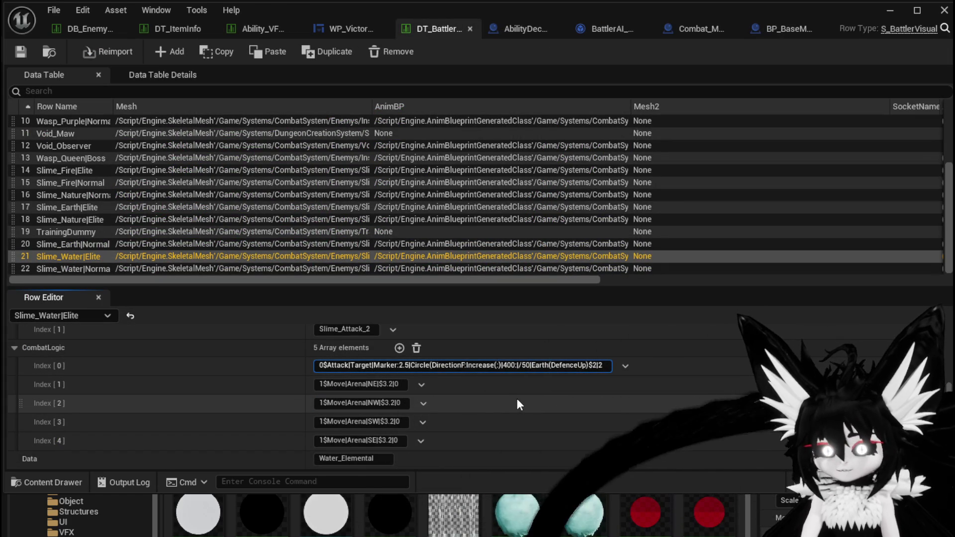
text(400:)
key(BackSpace)
text())
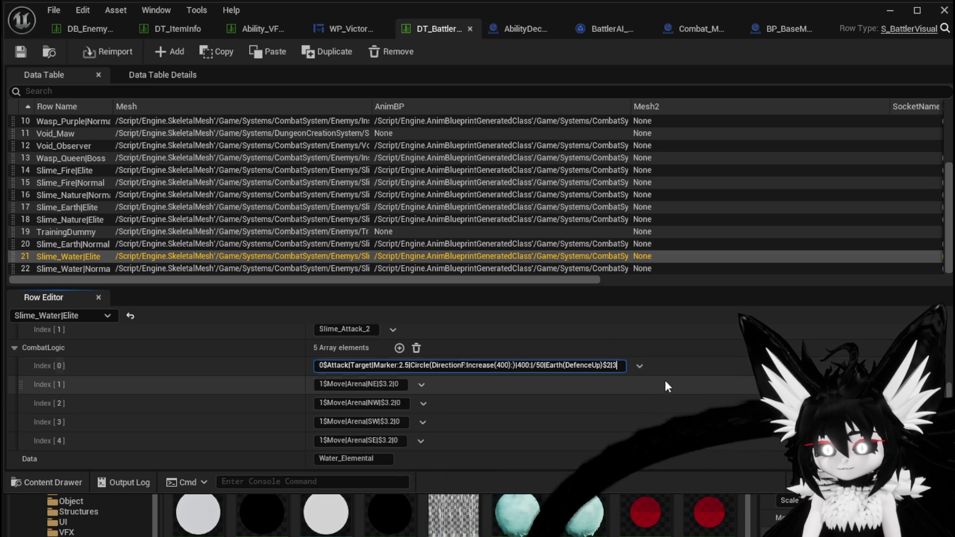
key(Return)
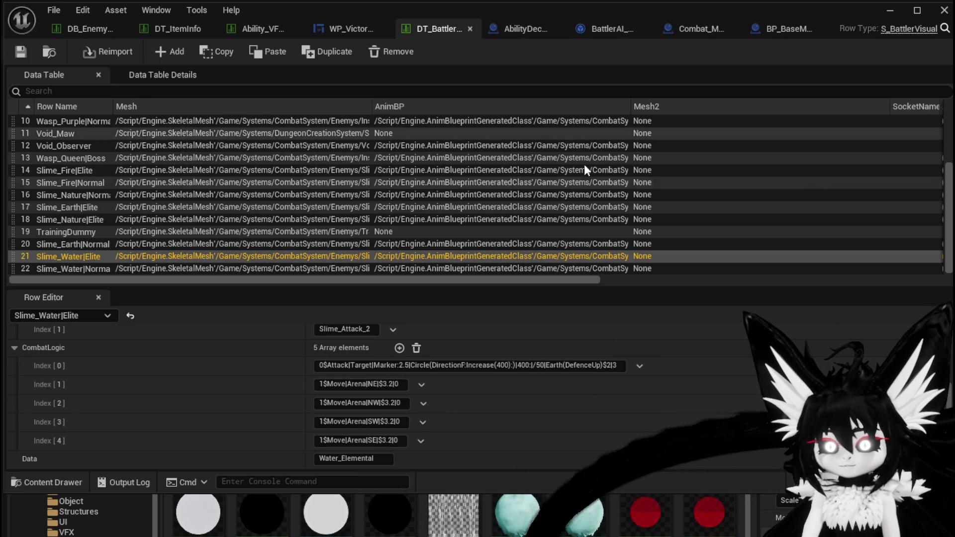